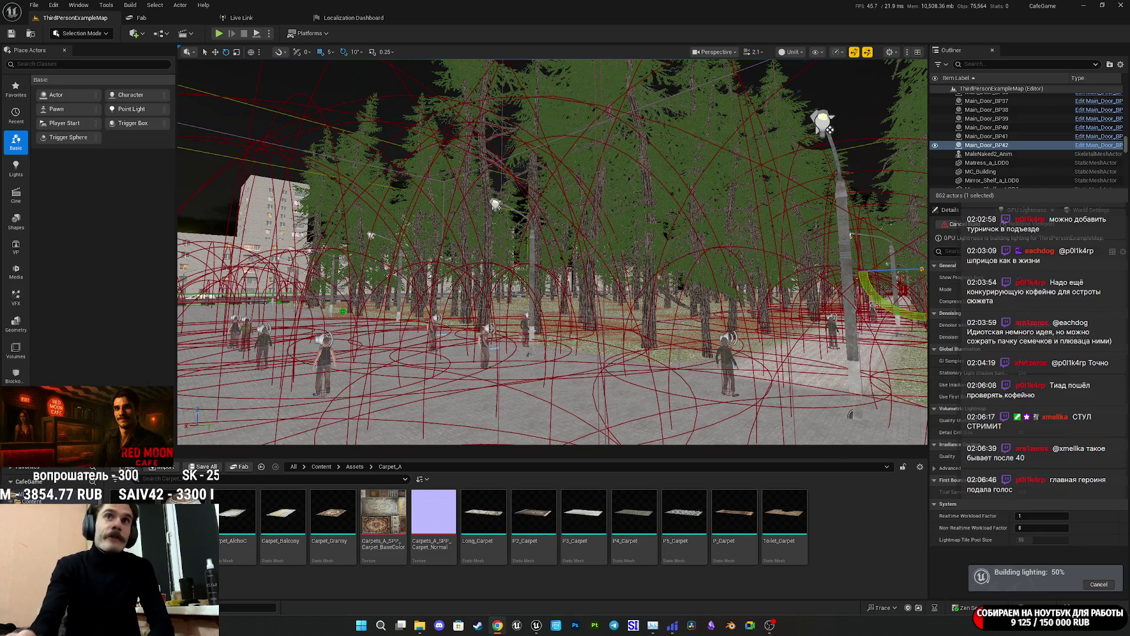
Switch from the editor to the Chrome Twitch stream manager and maximize its window.
key(alt+Tab)
double_click(550, 111)
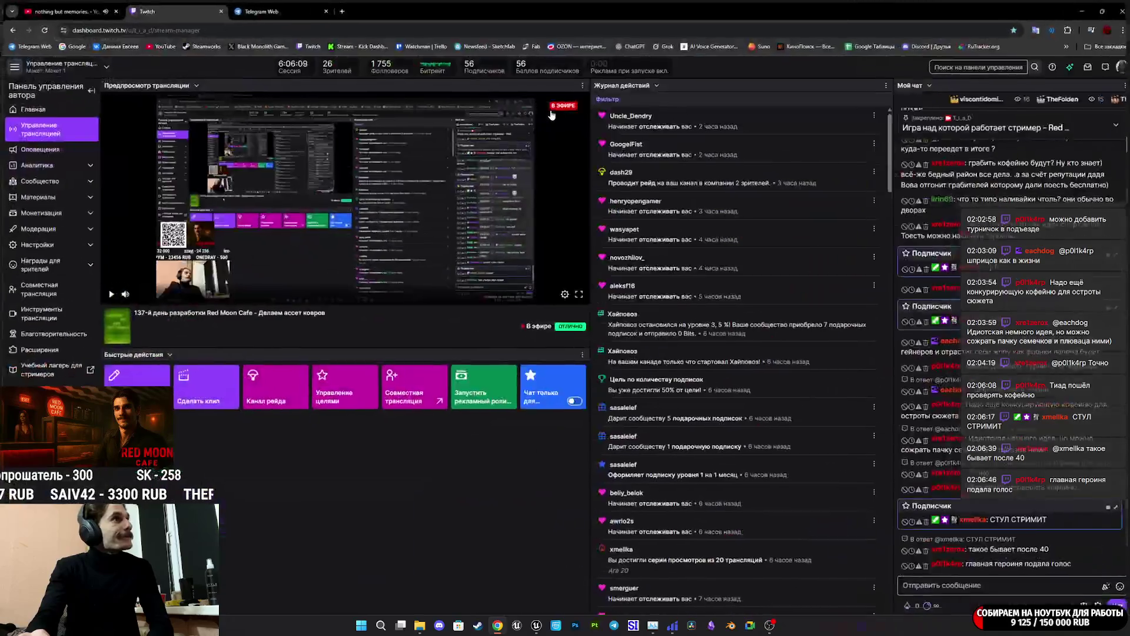
scroll(969, 311, up, 3)
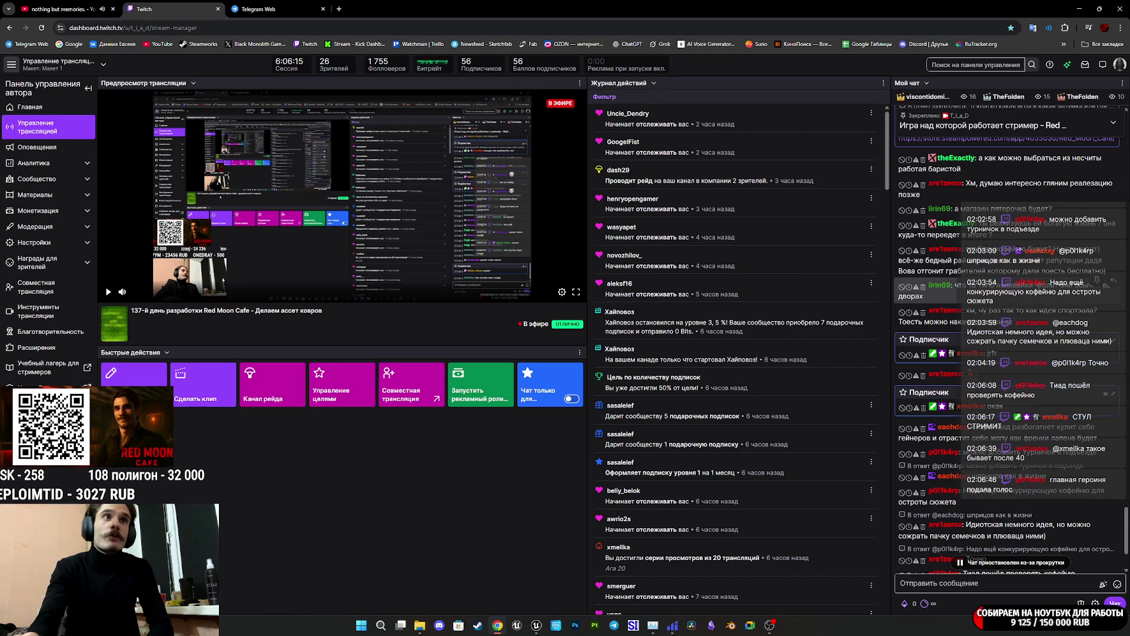
scroll(930, 285, up, 3)
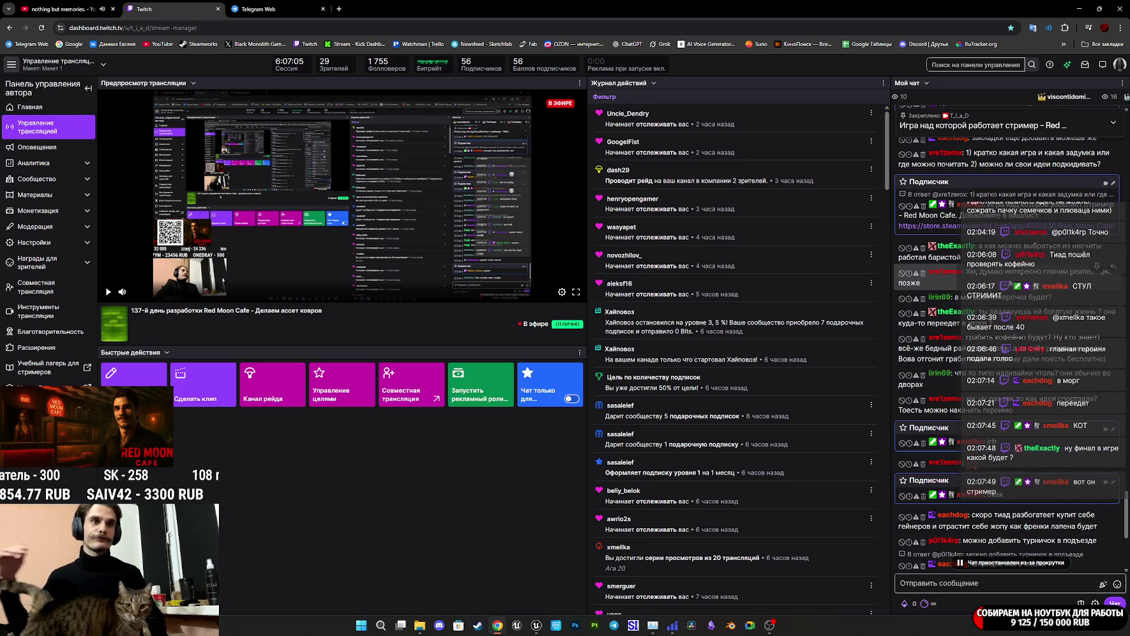
scroll(1054, 353, down, 2)
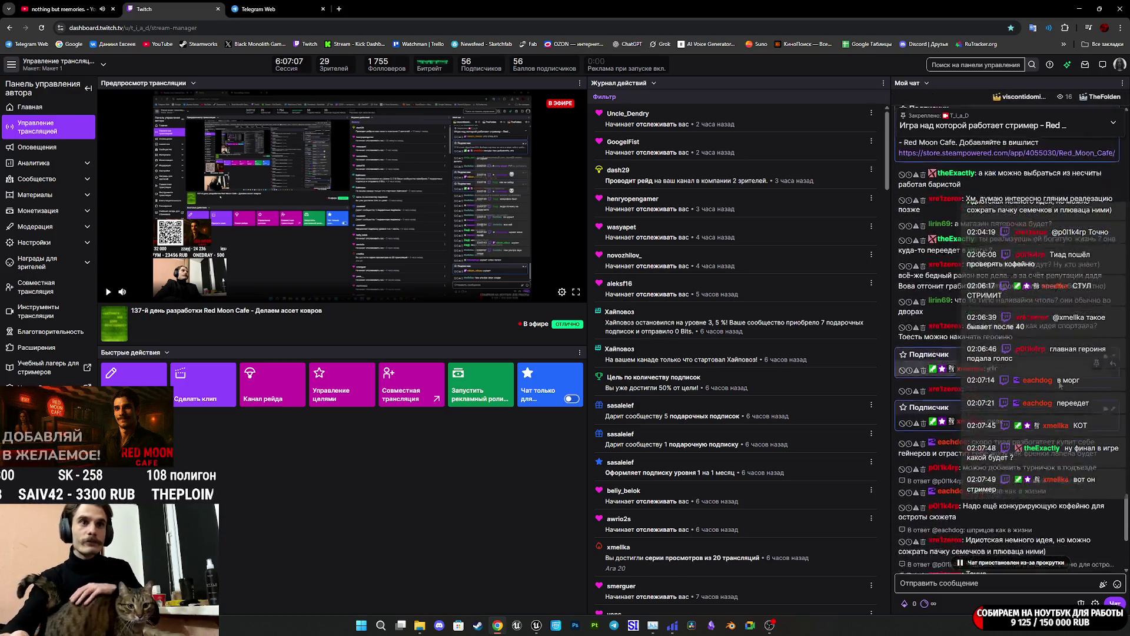
scroll(1061, 386, down, 1)
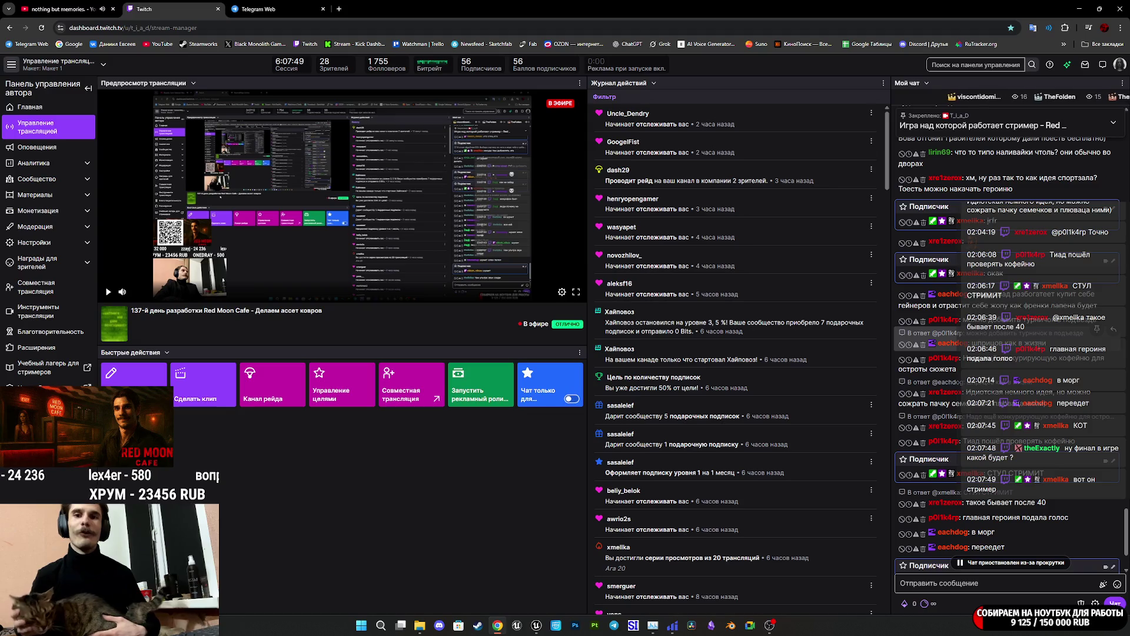
scroll(1007, 353, down, 10)
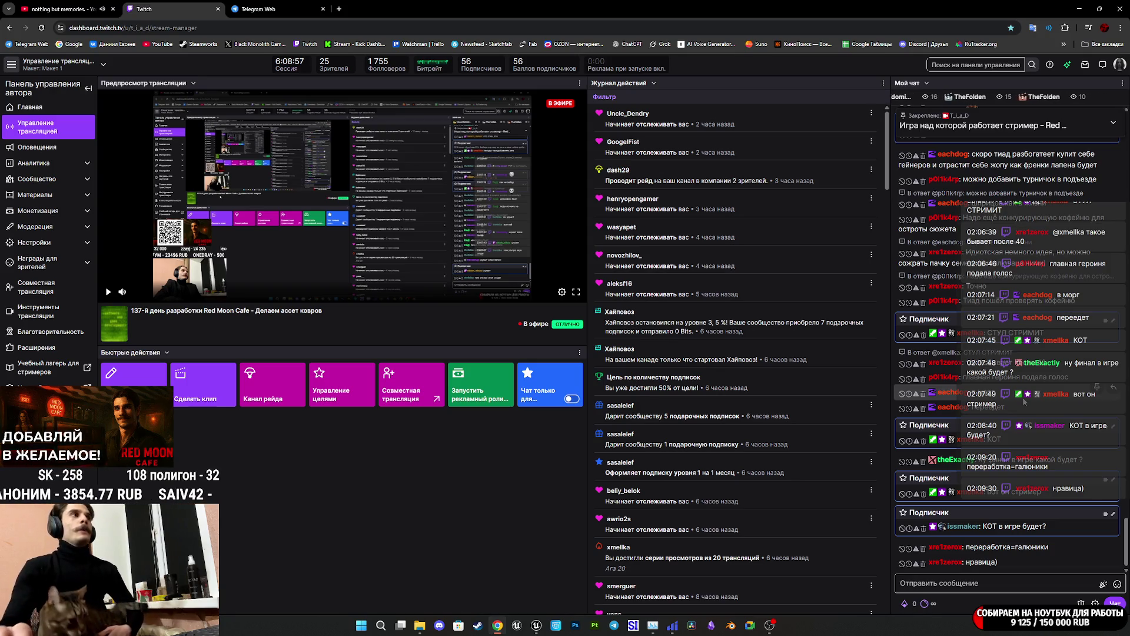
click(259, 9)
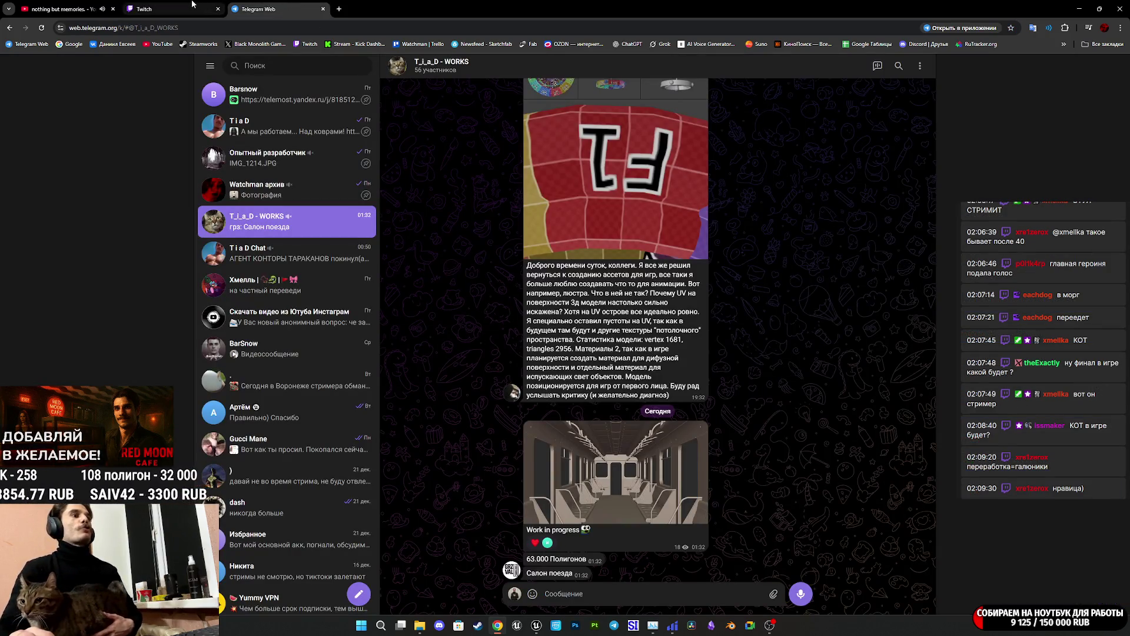
Go back to the Twitch stream dashboard, then bring the CafeGame editor to the front.
click(177, 9)
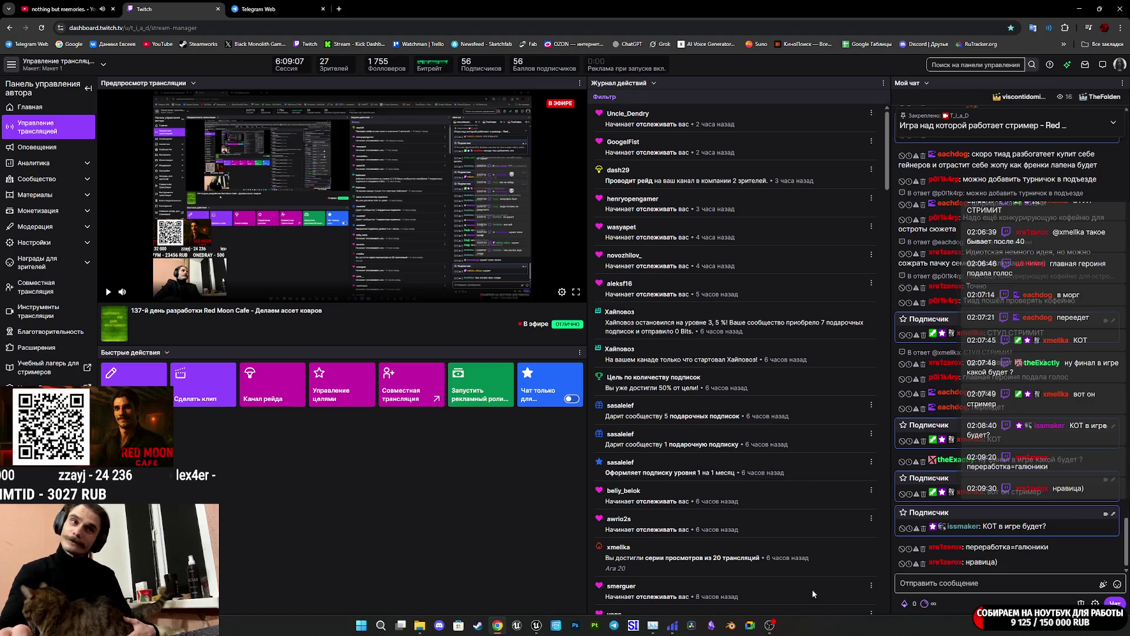
click(534, 629)
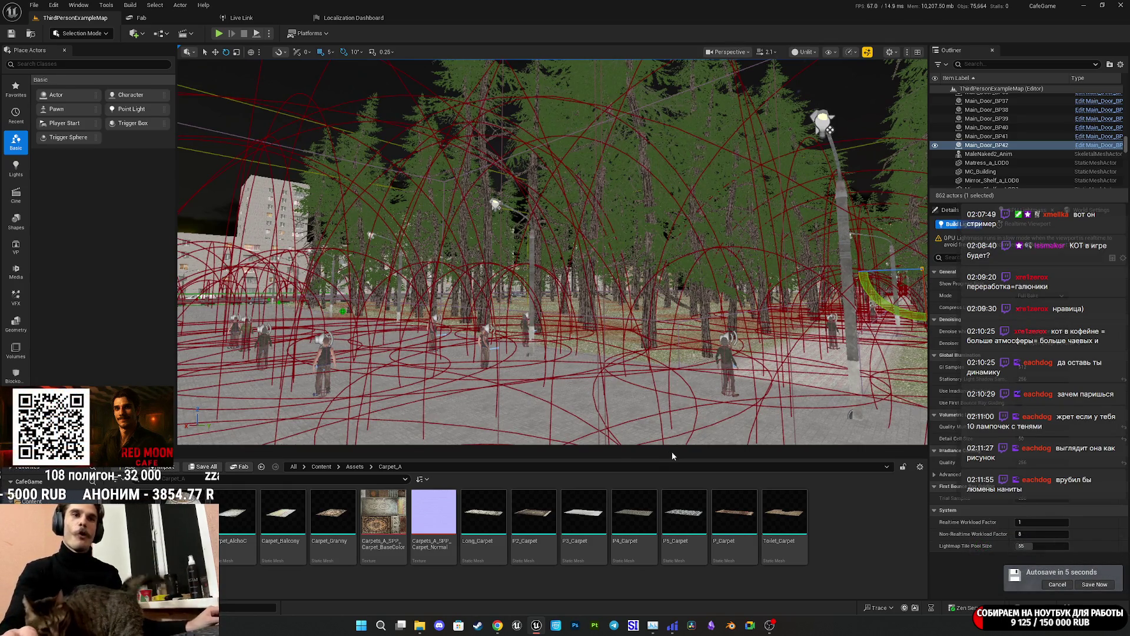
Save the ThirdPersonExampleMap_BuiltData content with Save All and Save Selected.
click(203, 466)
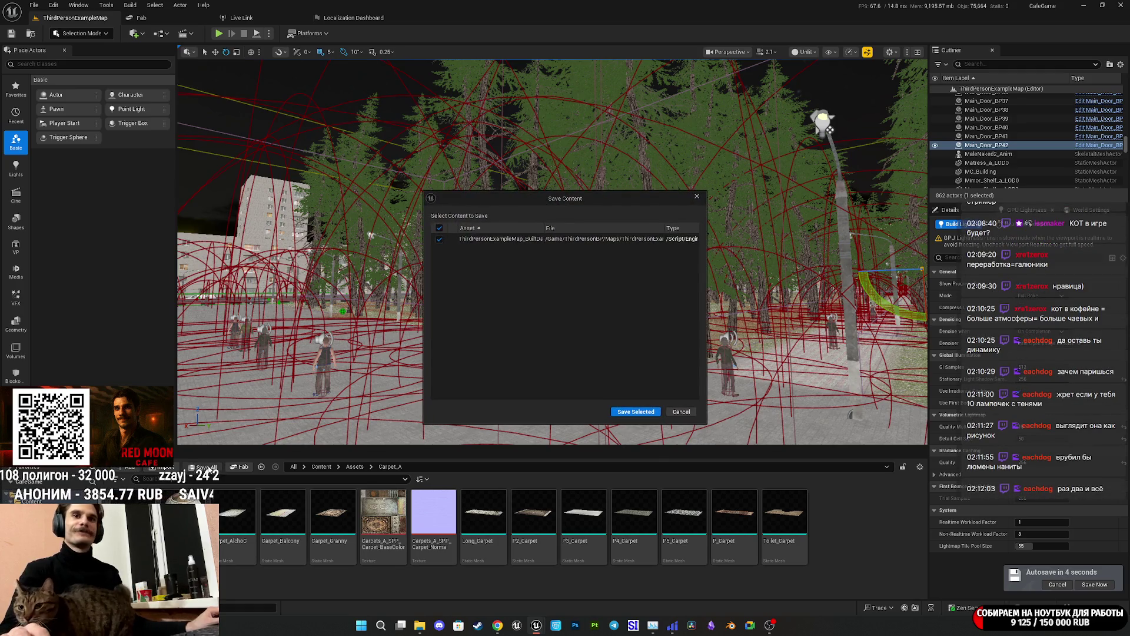
click(635, 411)
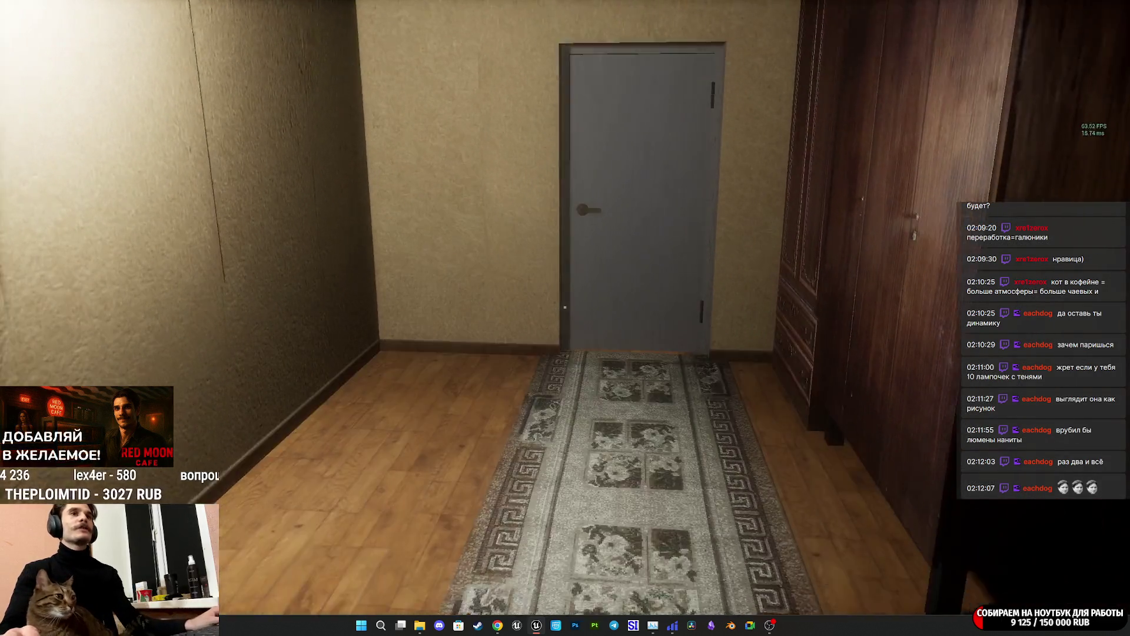
Walk through the grey door and the sofa room up to the dresser with the rotary phone.
key(w)
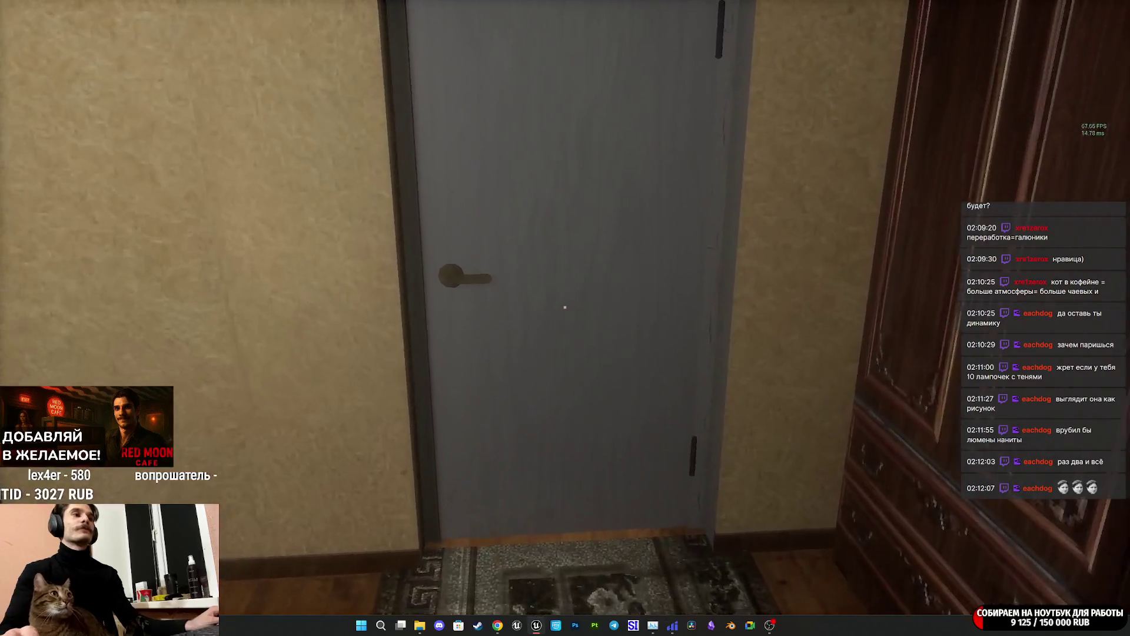
click(565, 307)
key(w)
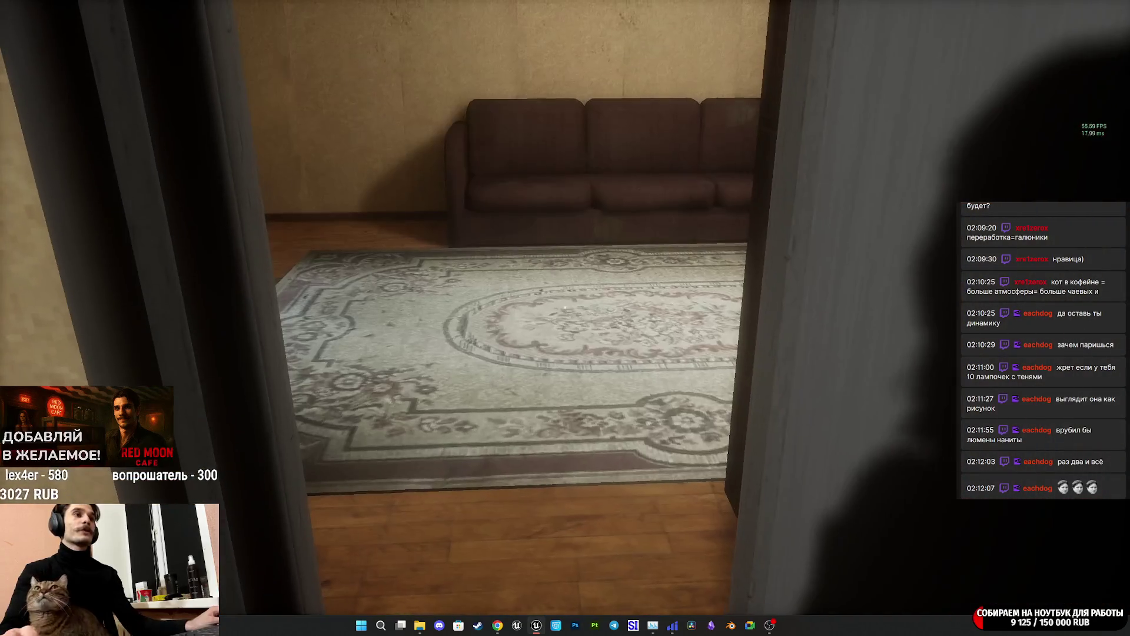
key(w)
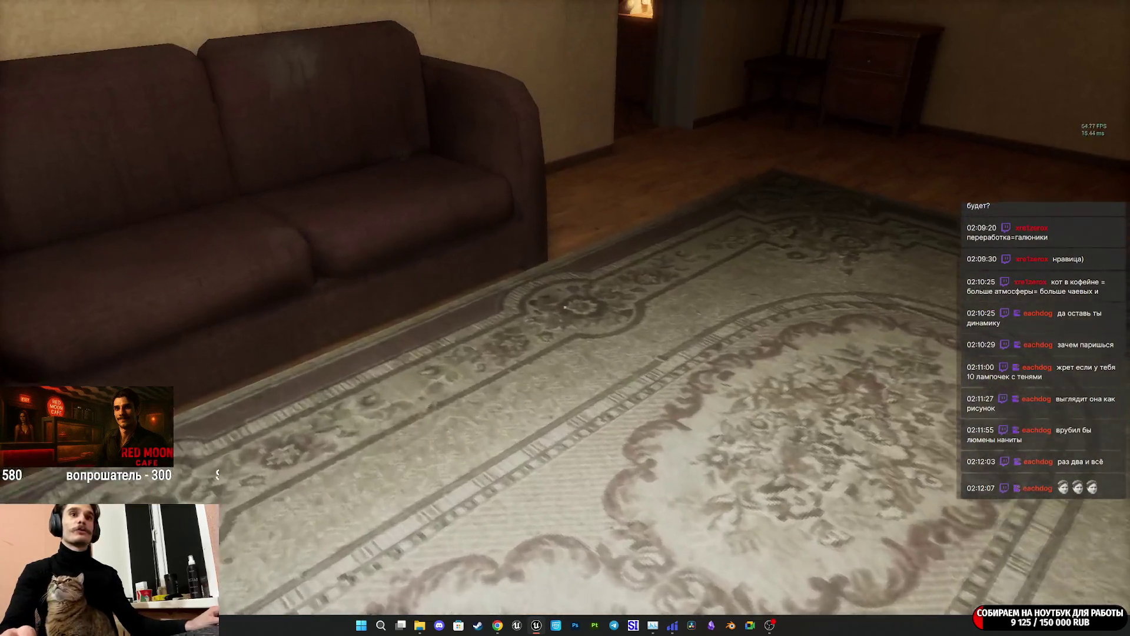
key(w)
key(w)
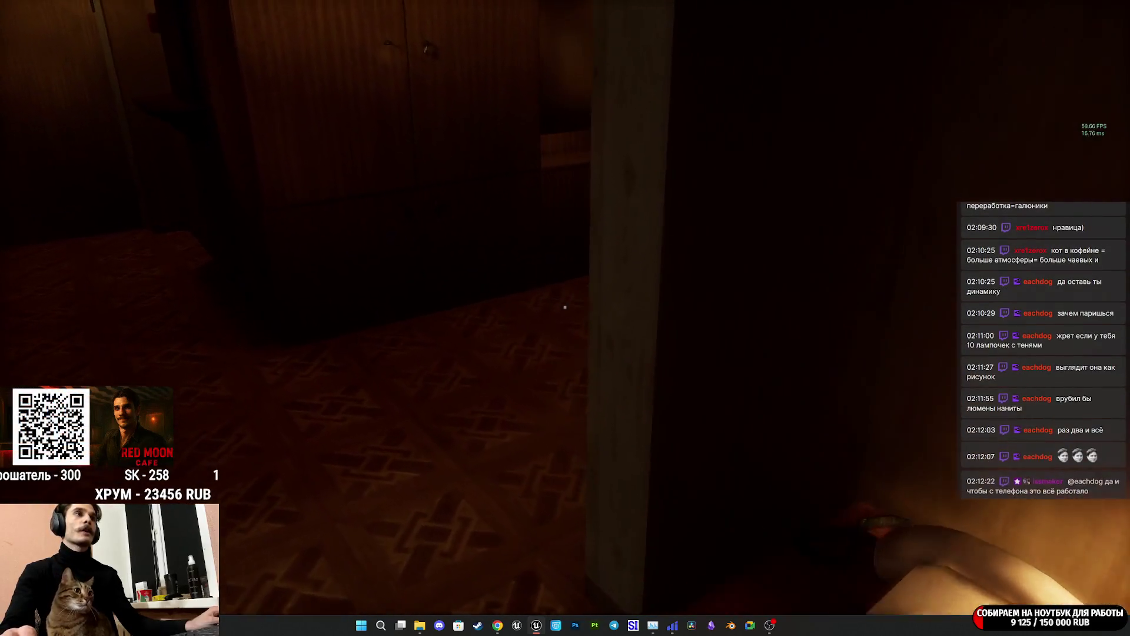
key(w)
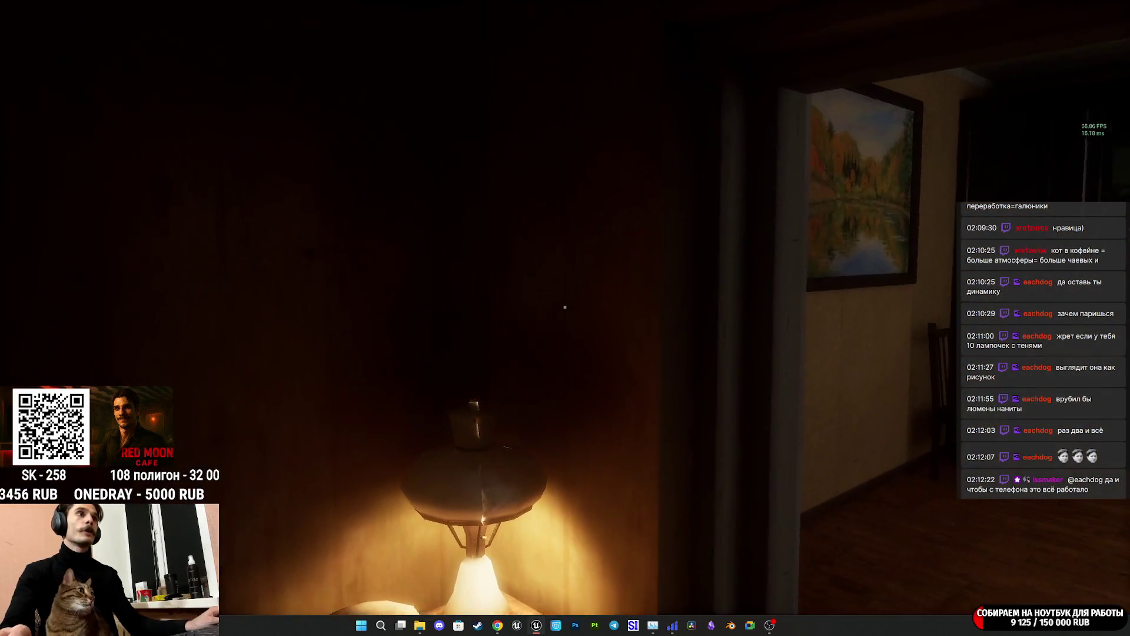
Switch off the lights at the wall switch and pass through the bathroom door.
mouse_move(565, 307)
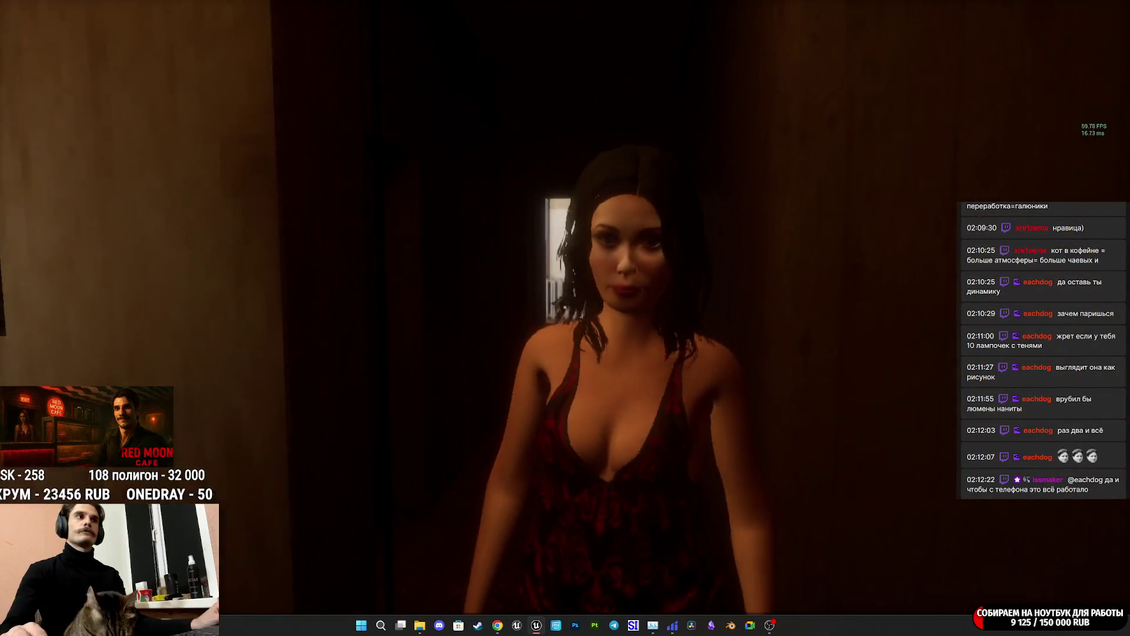
key(e)
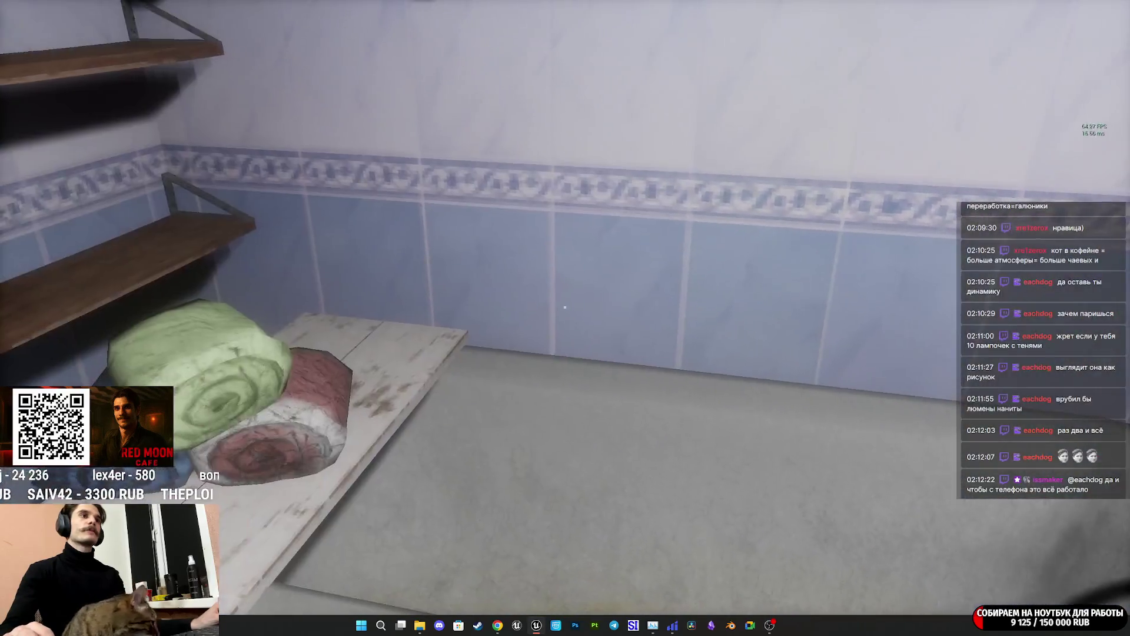
key(e)
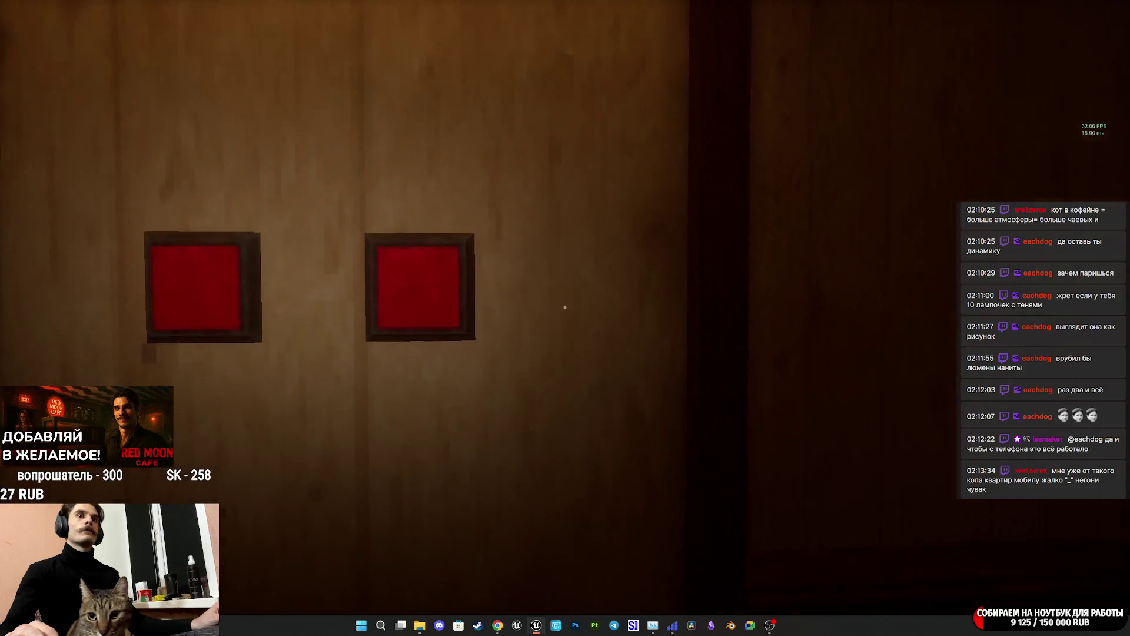
Tour the kitchen's sink, kettle, stove and windowsill, then walk down the dark corridor.
key(w)
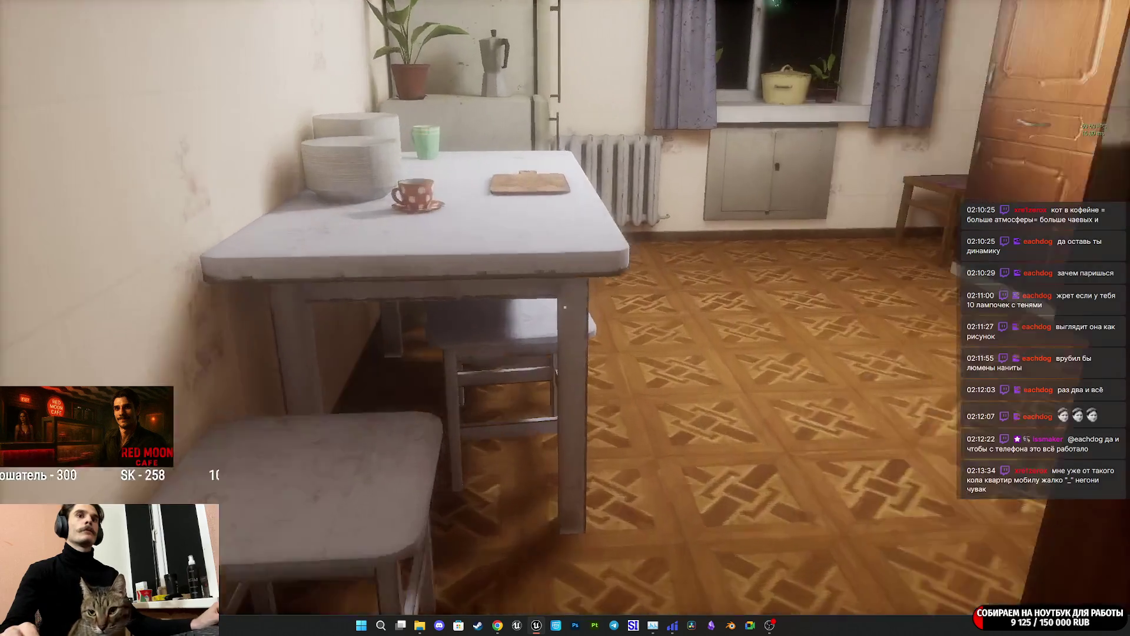
key(w)
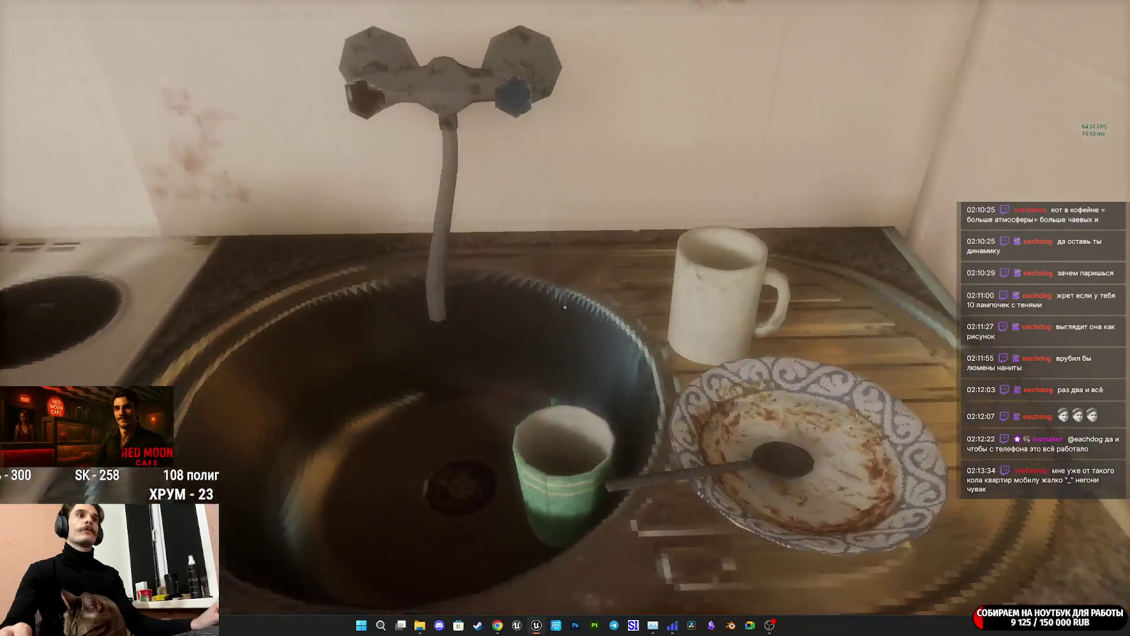
key(s)
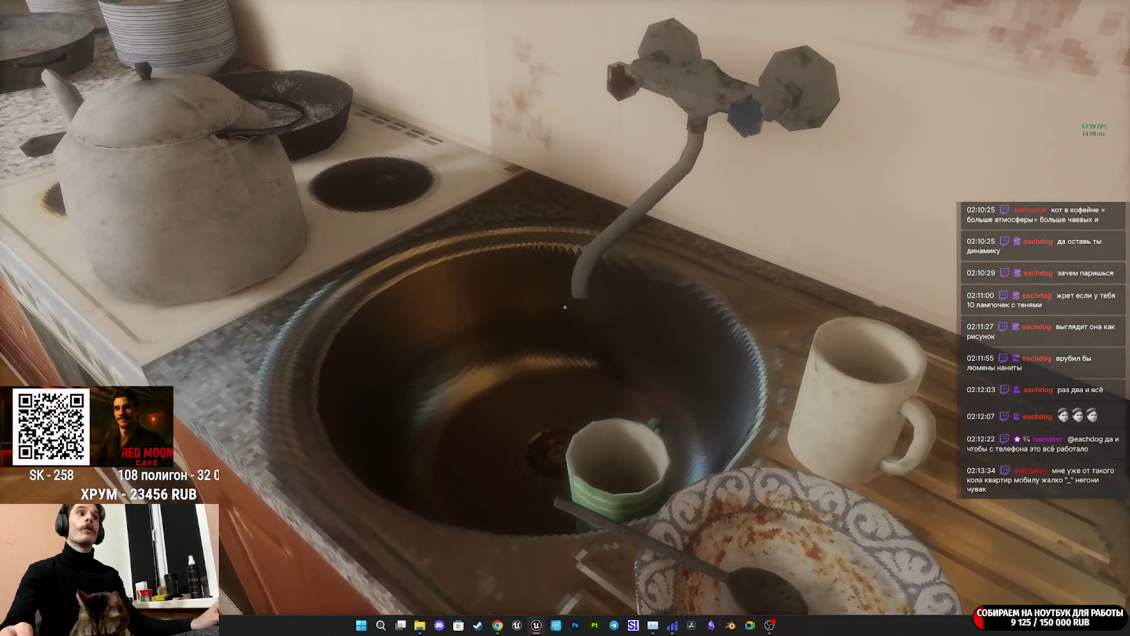
key(s)
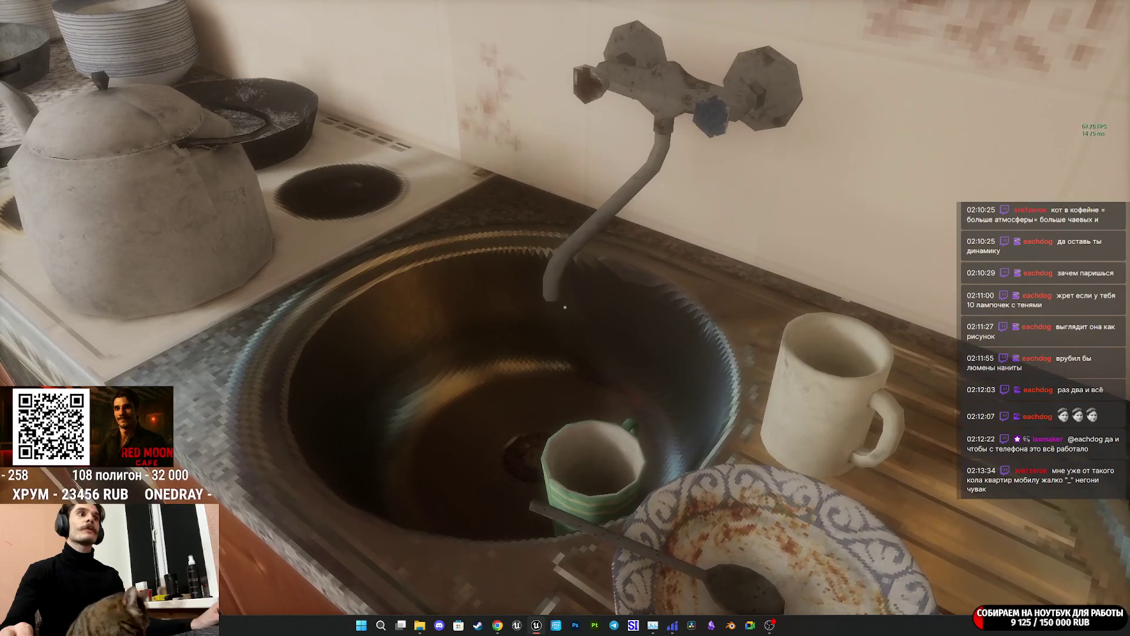
mouse_move(389, 306)
mouse_move(565, 306)
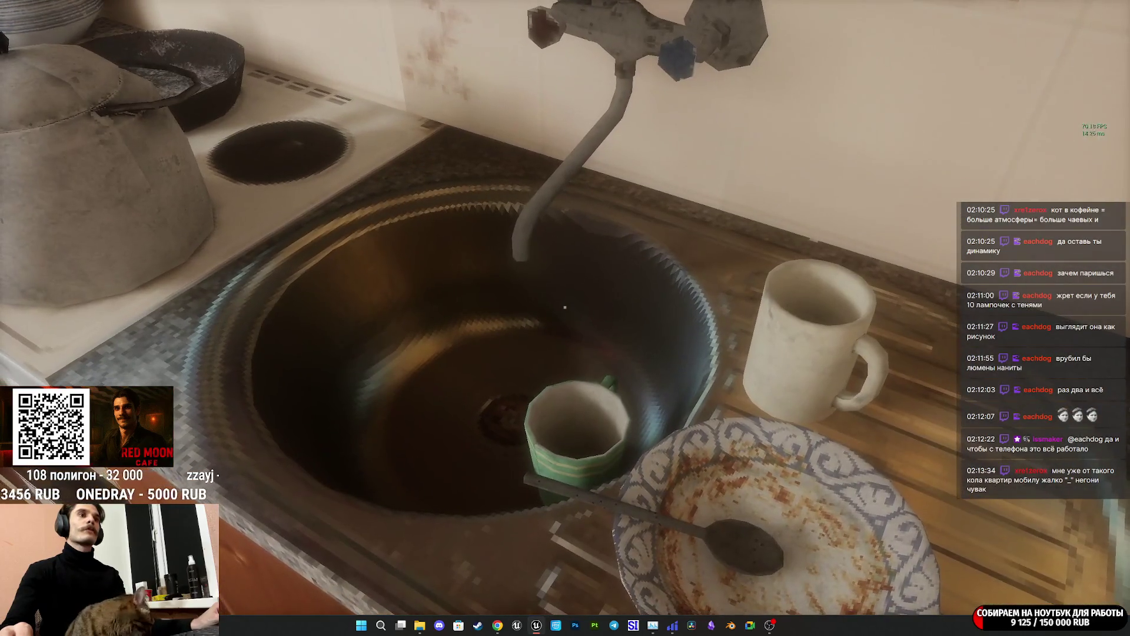
key(w)
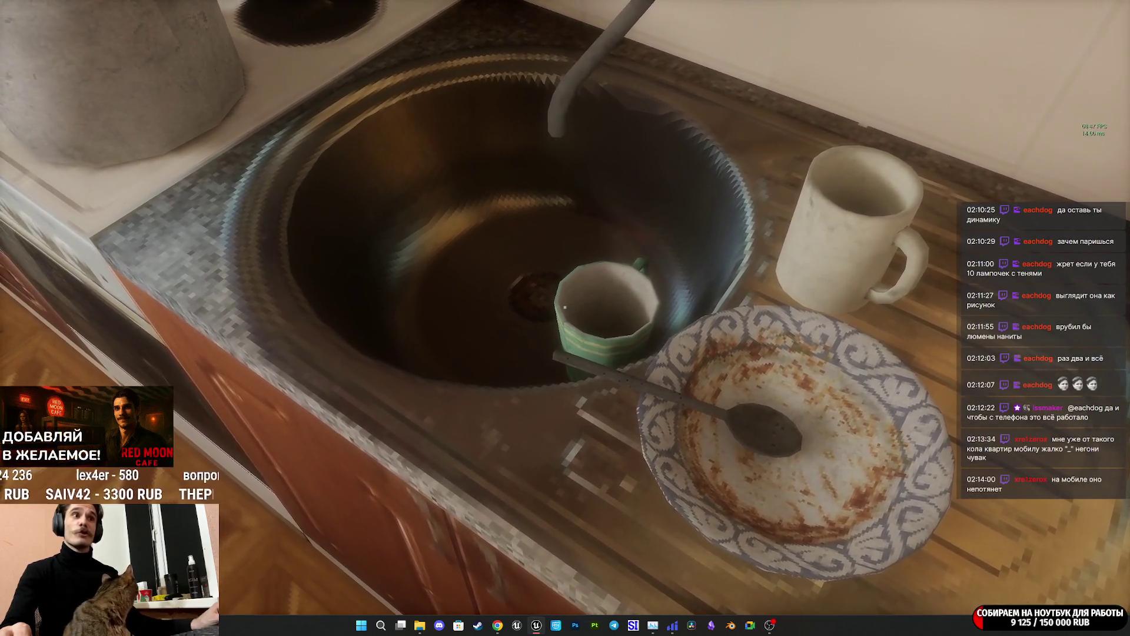
key(w)
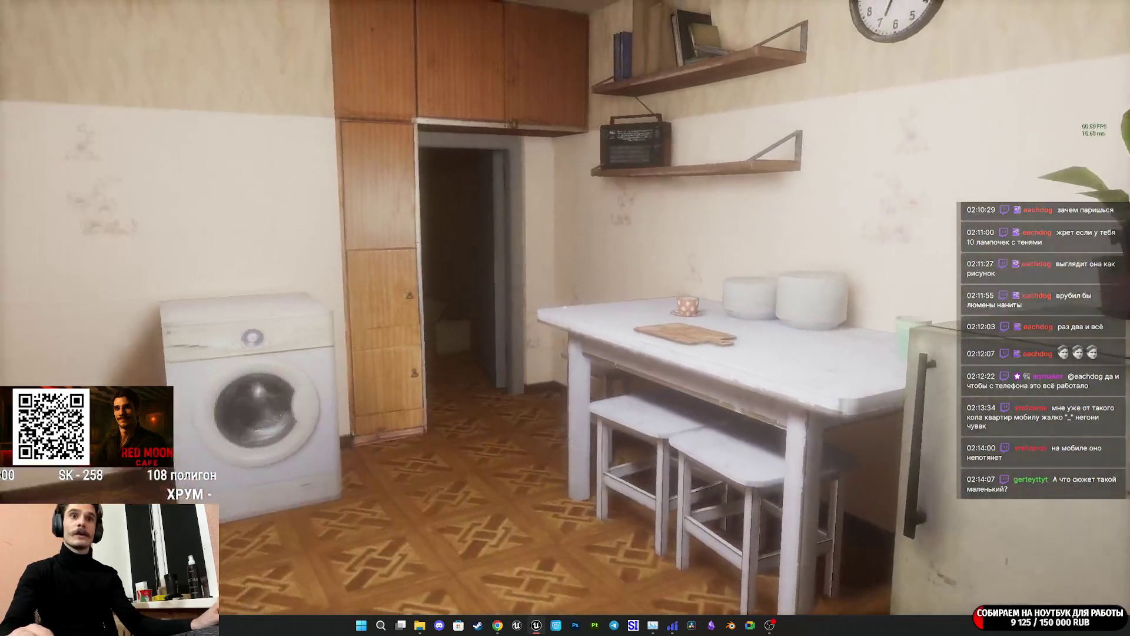
key(w)
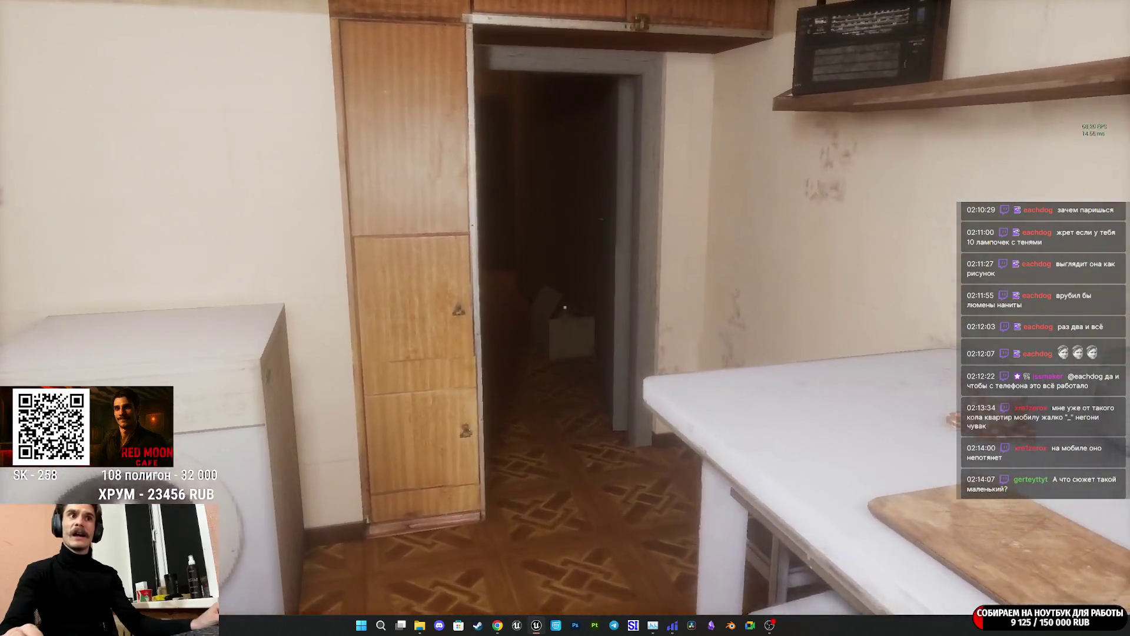
key(w)
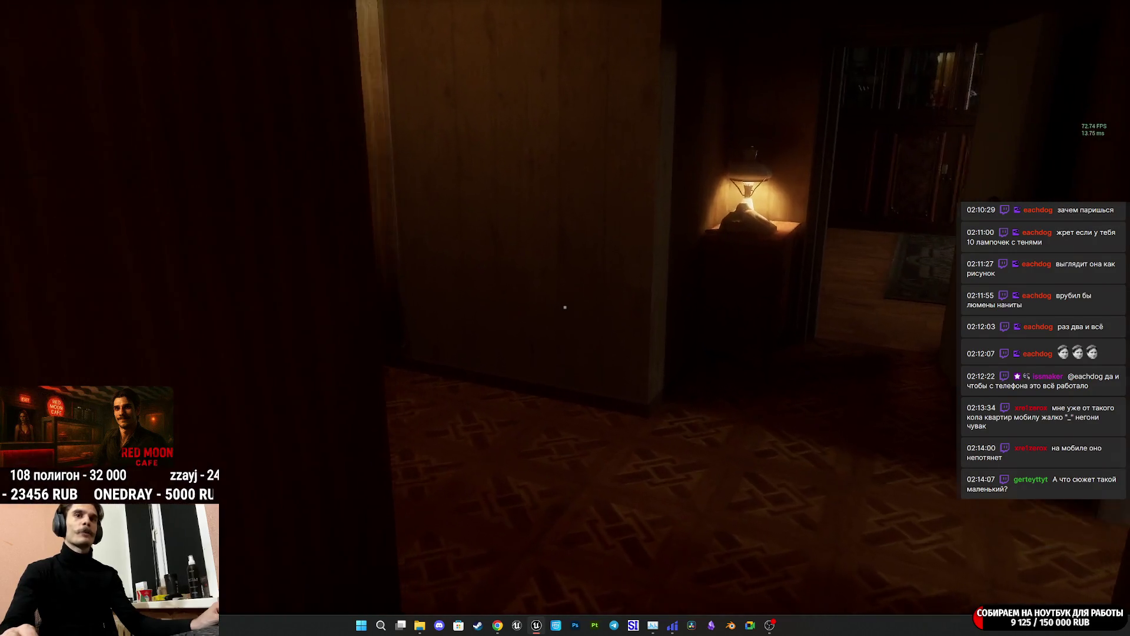
Return to the open entrance door, view it whole, then face the other wooden door.
key(w)
key(w)
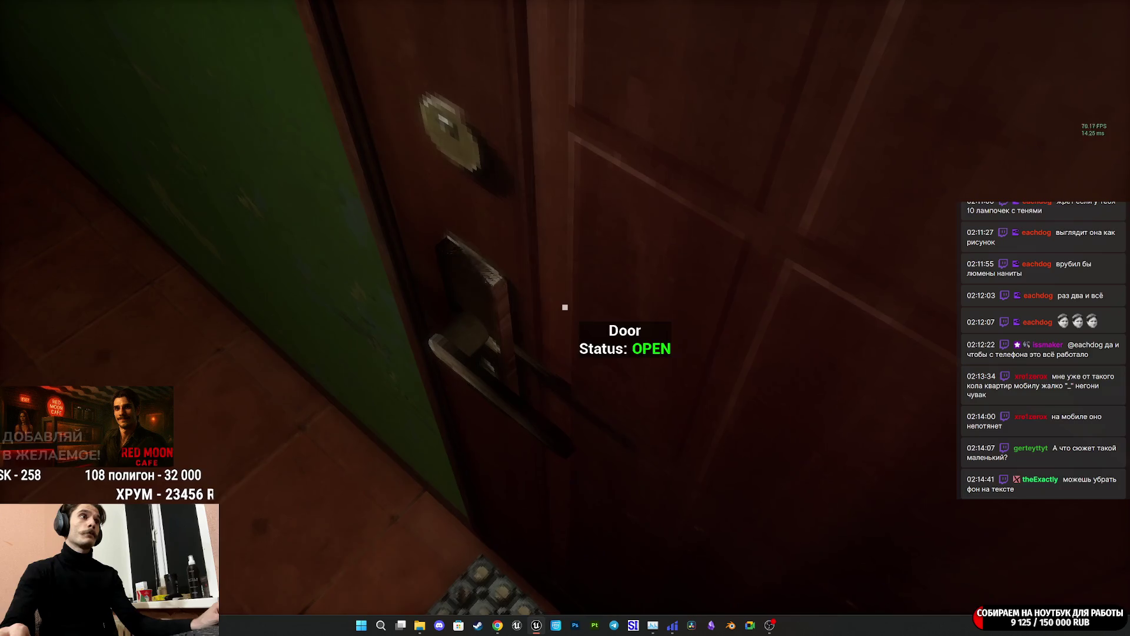
key(s)
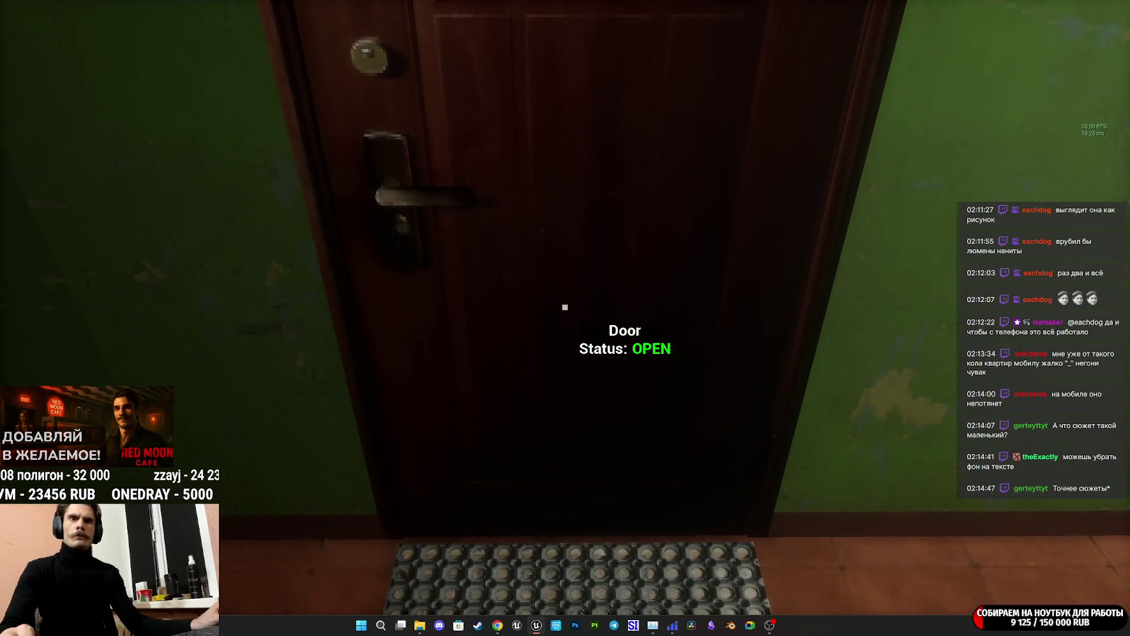
key(e)
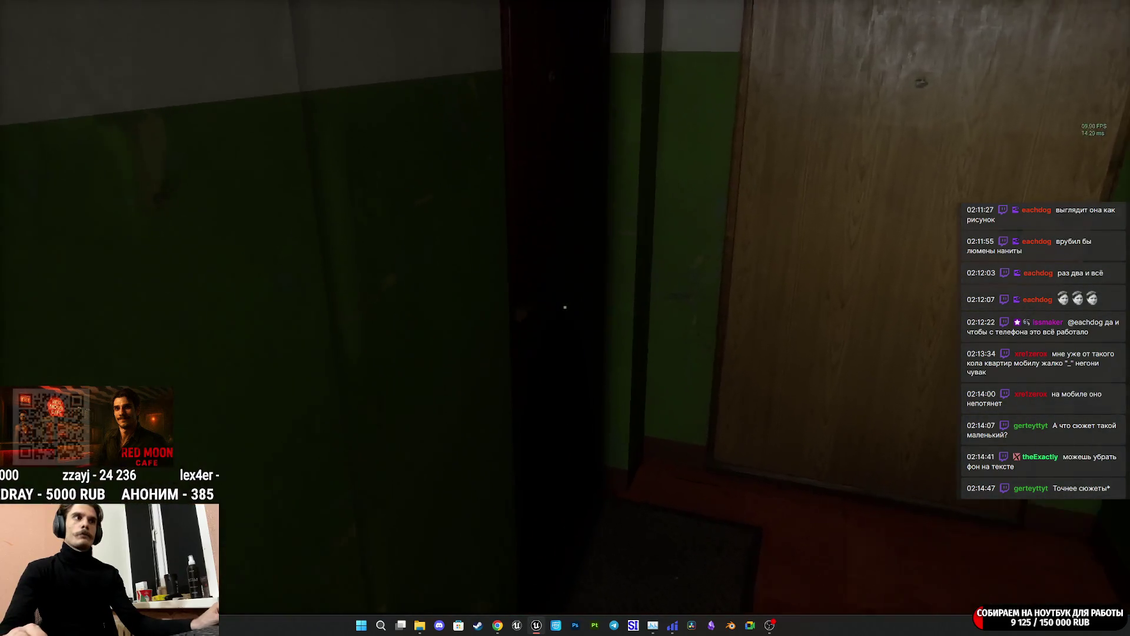
Open the far door onto the elevator lobby, walk the hallway, and stop play.
key(w)
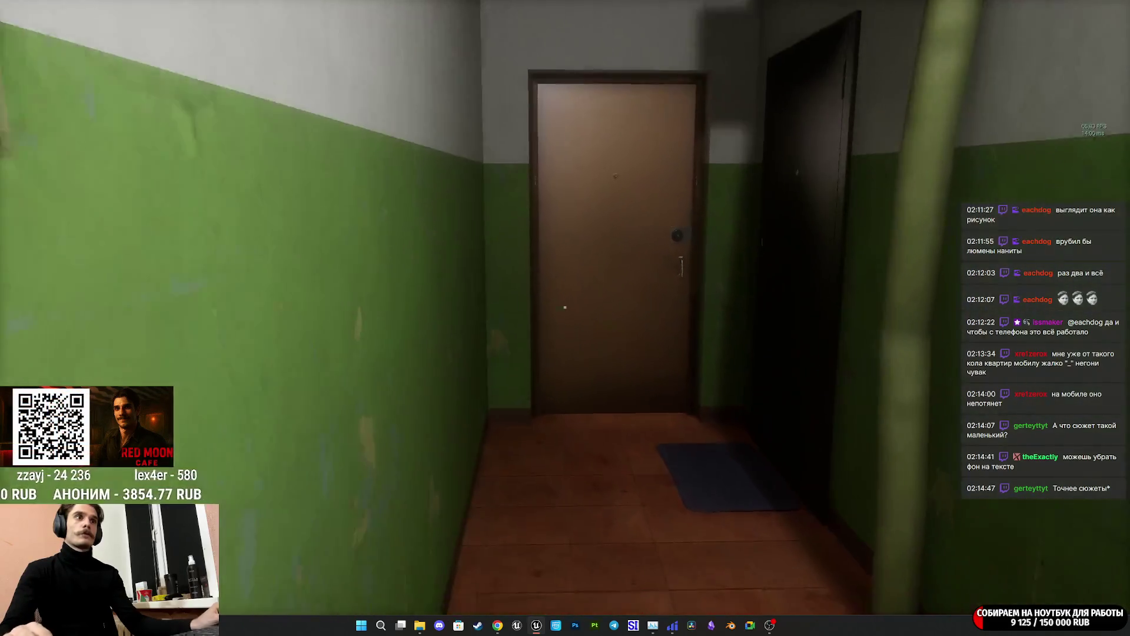
key(e)
key(e)
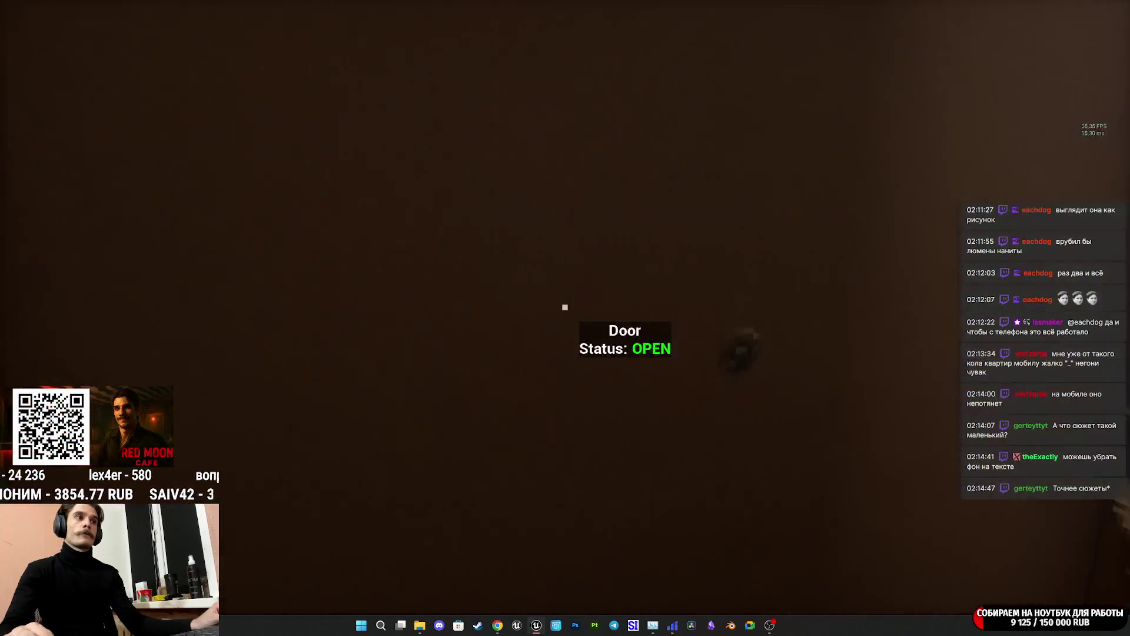
key(w)
key(w)
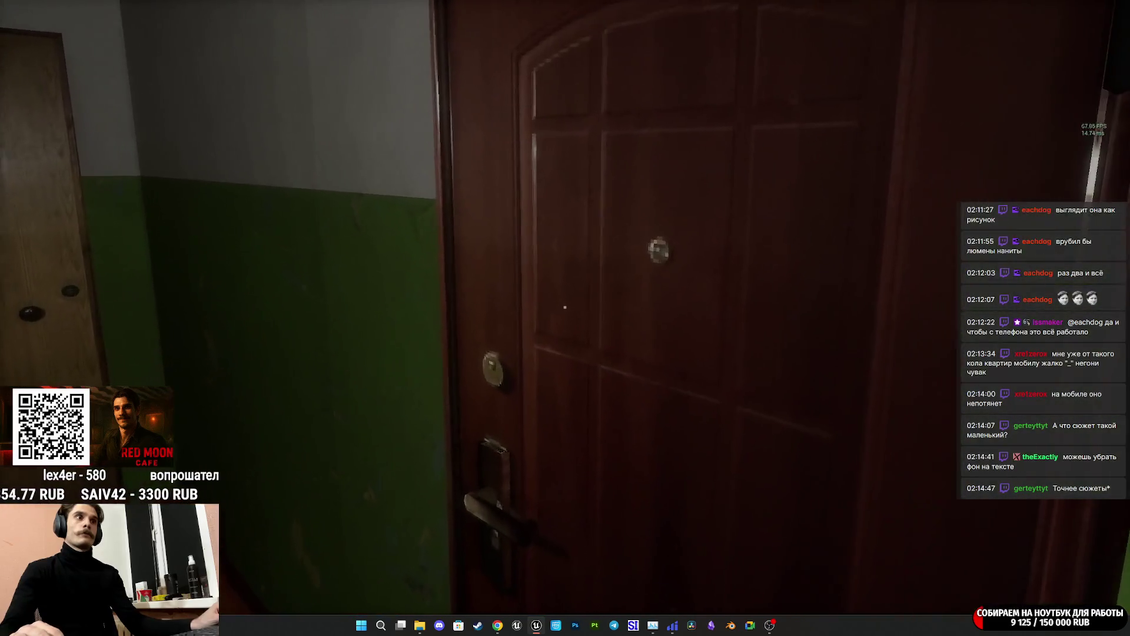
key(s)
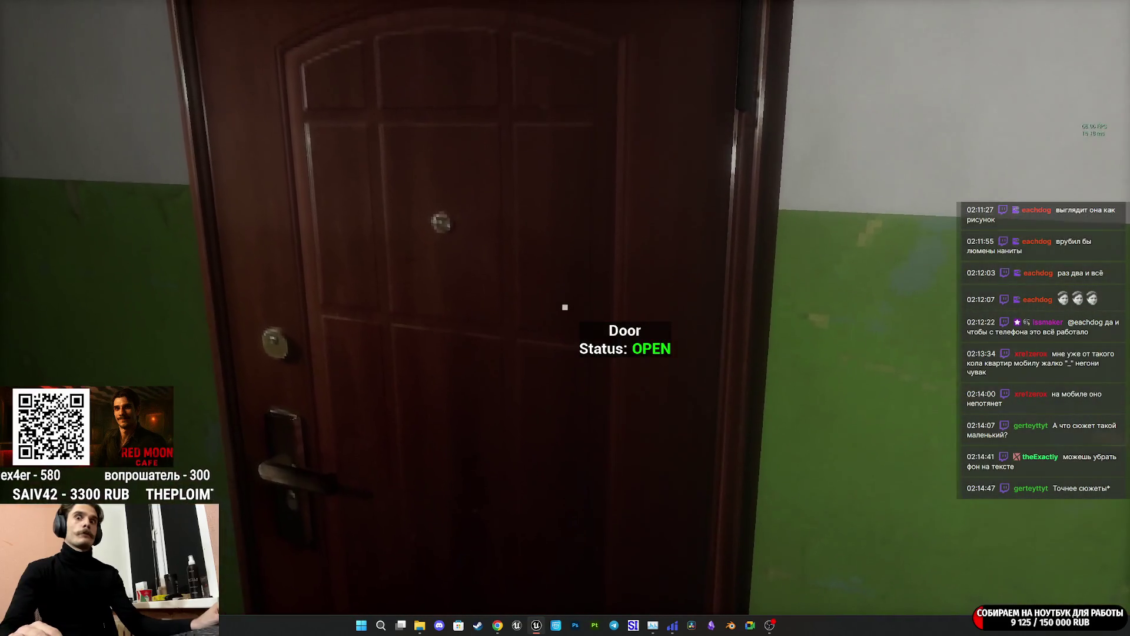
key(Escape)
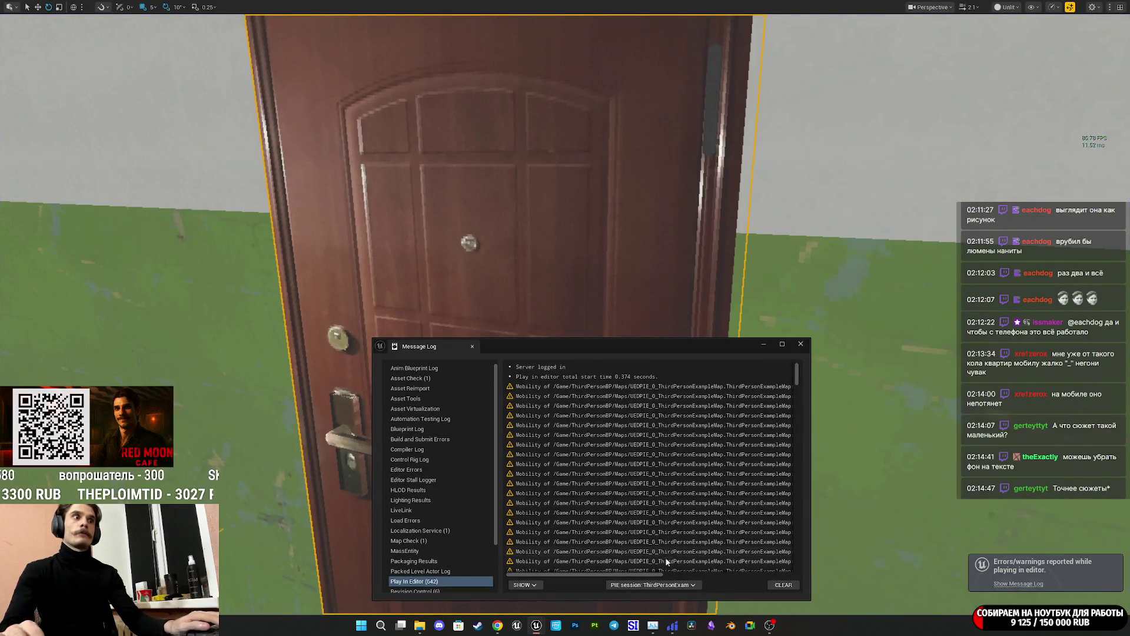
Close the message log and restore the full editor layout with F11.
drag(630, 576, 788, 576)
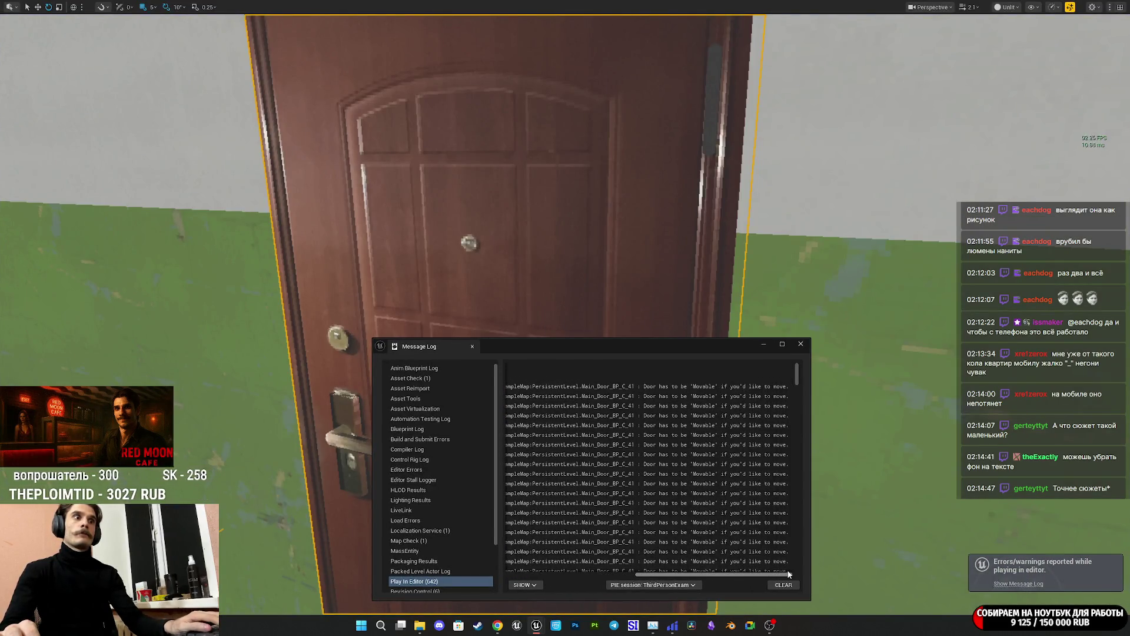
click(800, 345)
key(F11)
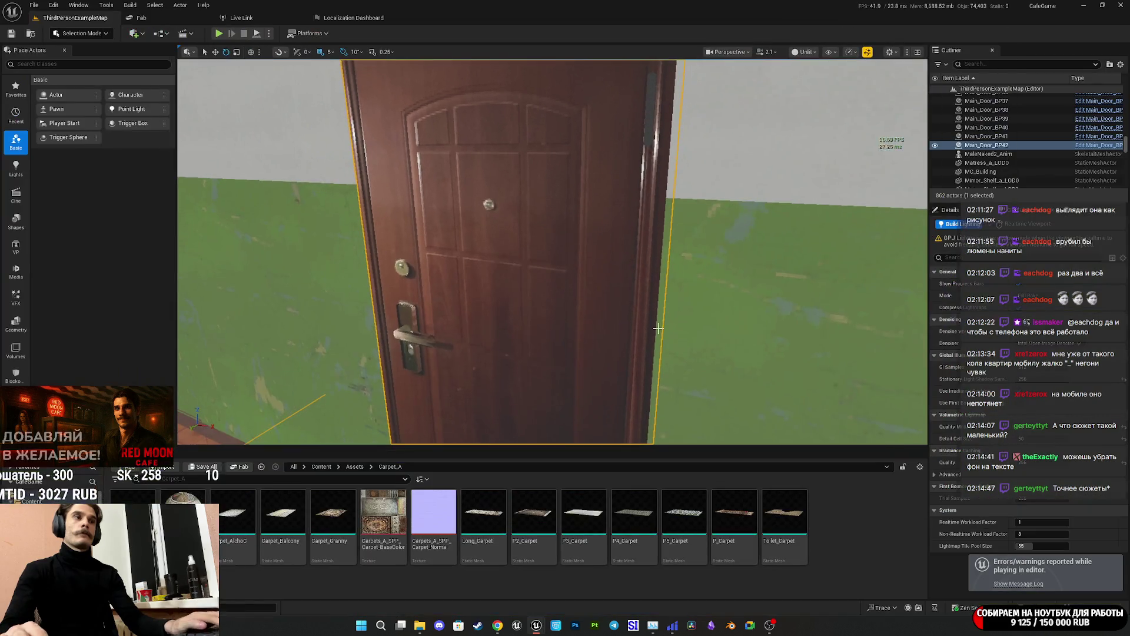
Inspect Main_Door_BP42's Door_Frame and Door components in the Details panel.
click(957, 218)
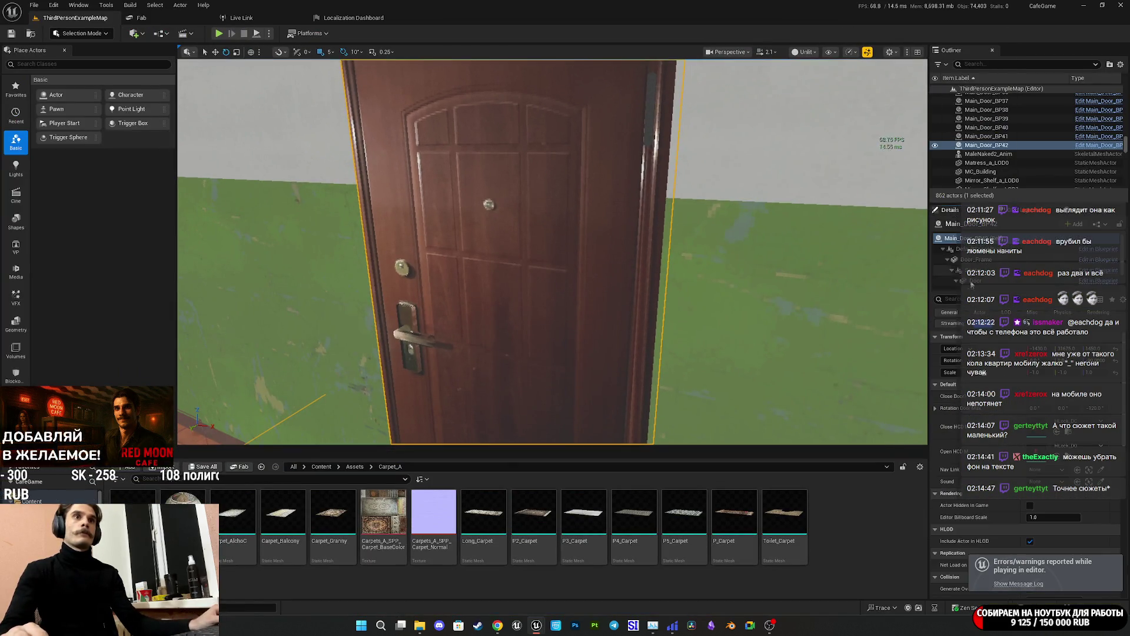
click(976, 260)
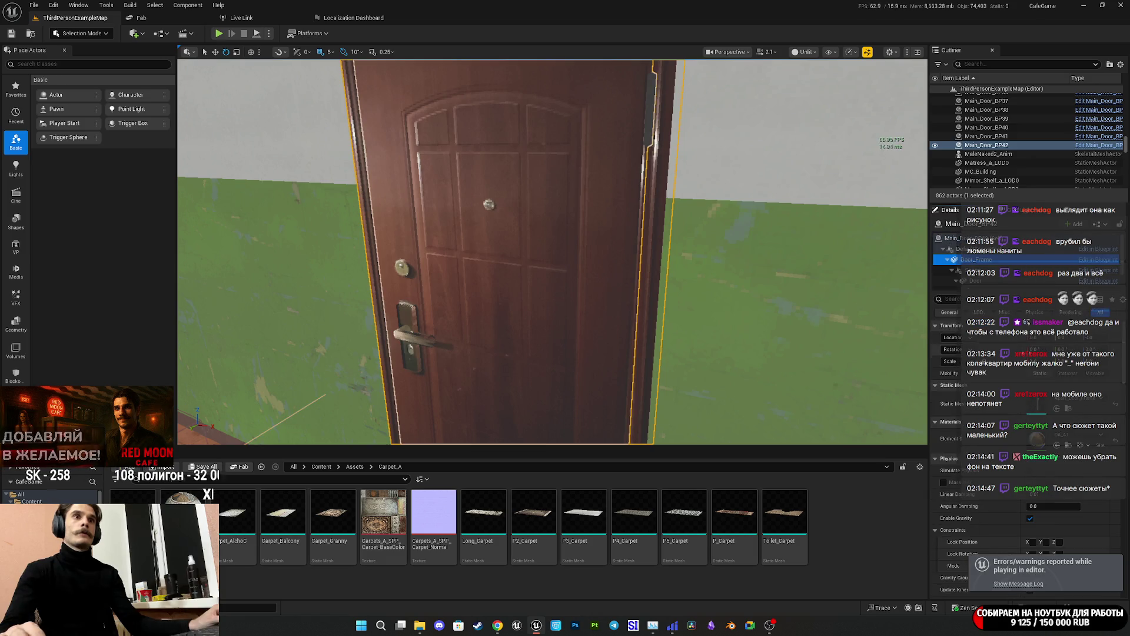
click(981, 282)
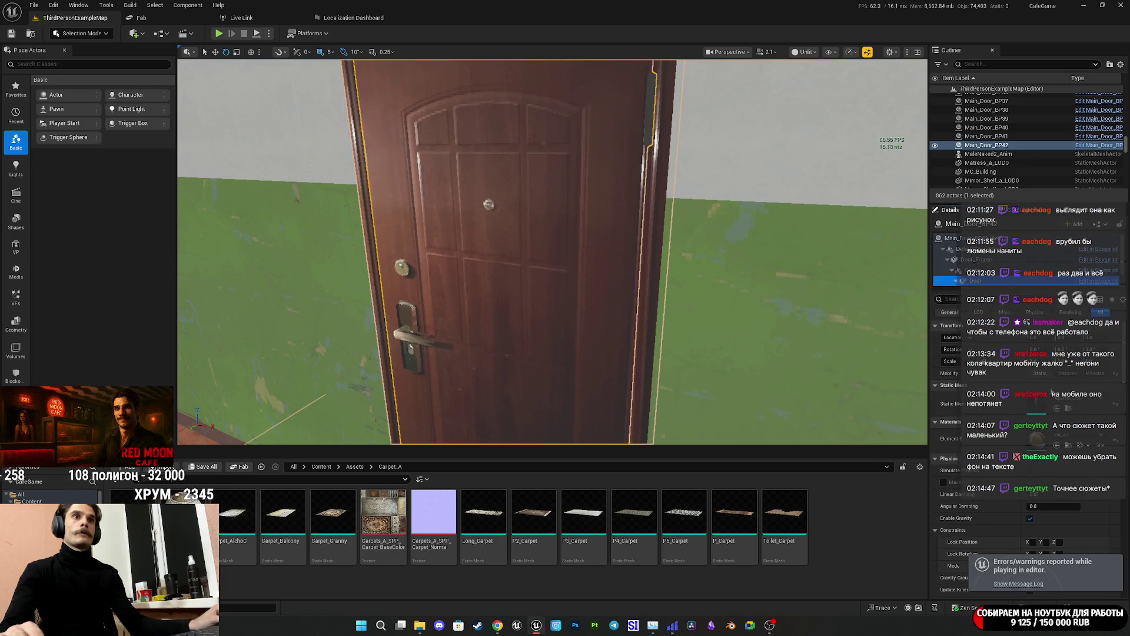
Save all modified content and start a new play session.
click(198, 467)
click(634, 409)
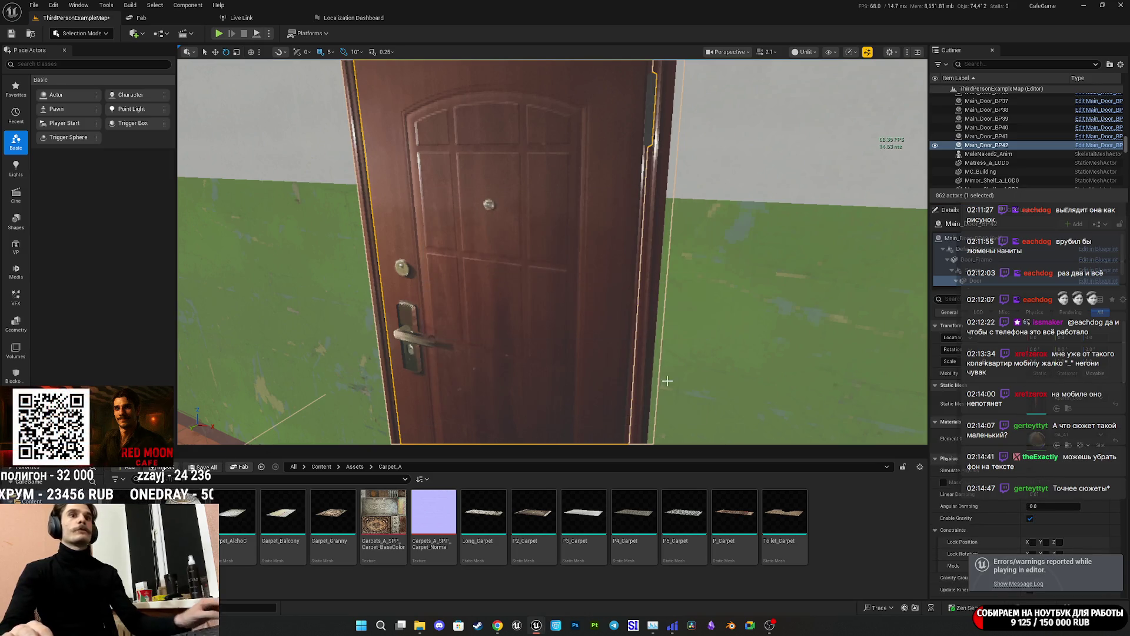
click(218, 34)
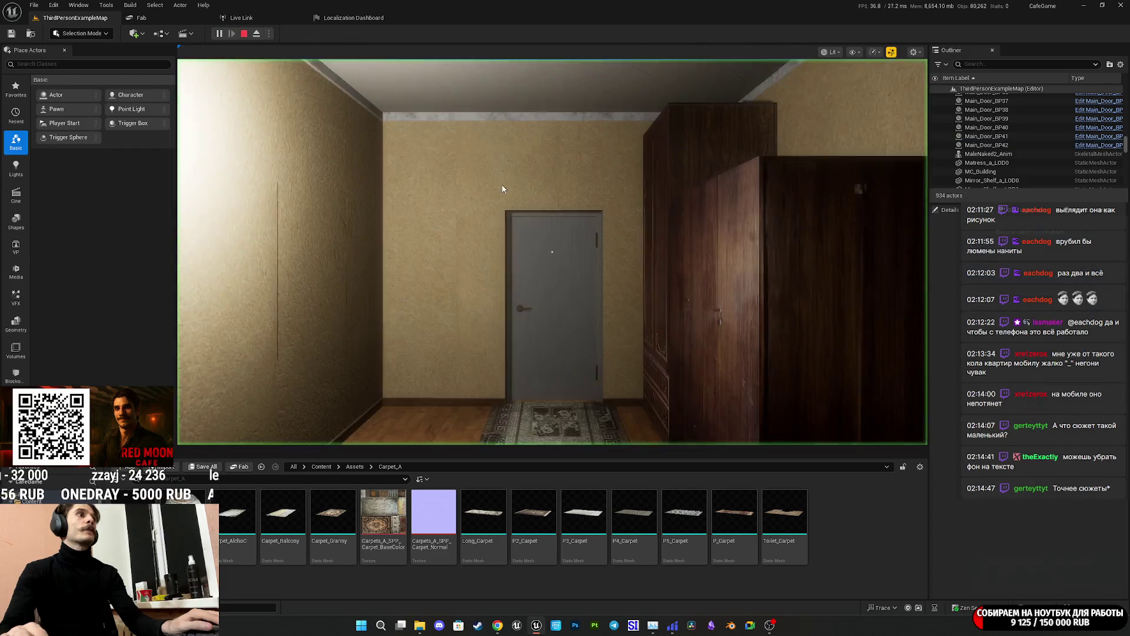
Go fullscreen, walk past the sofa and open the hallway door to the green stairwell.
key(F11)
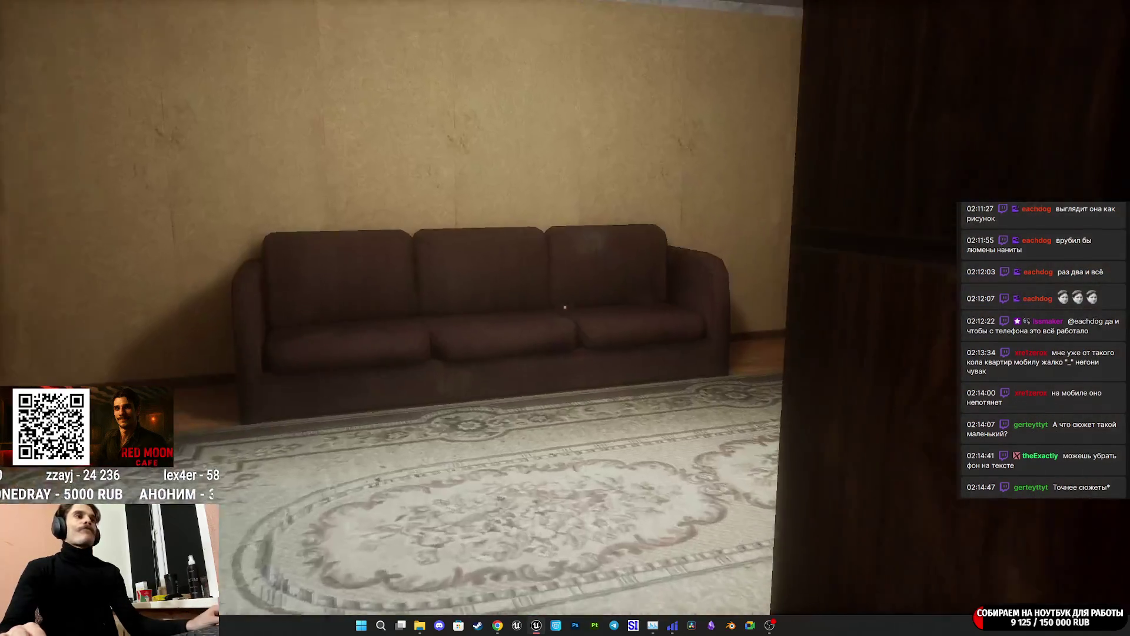
key(w)
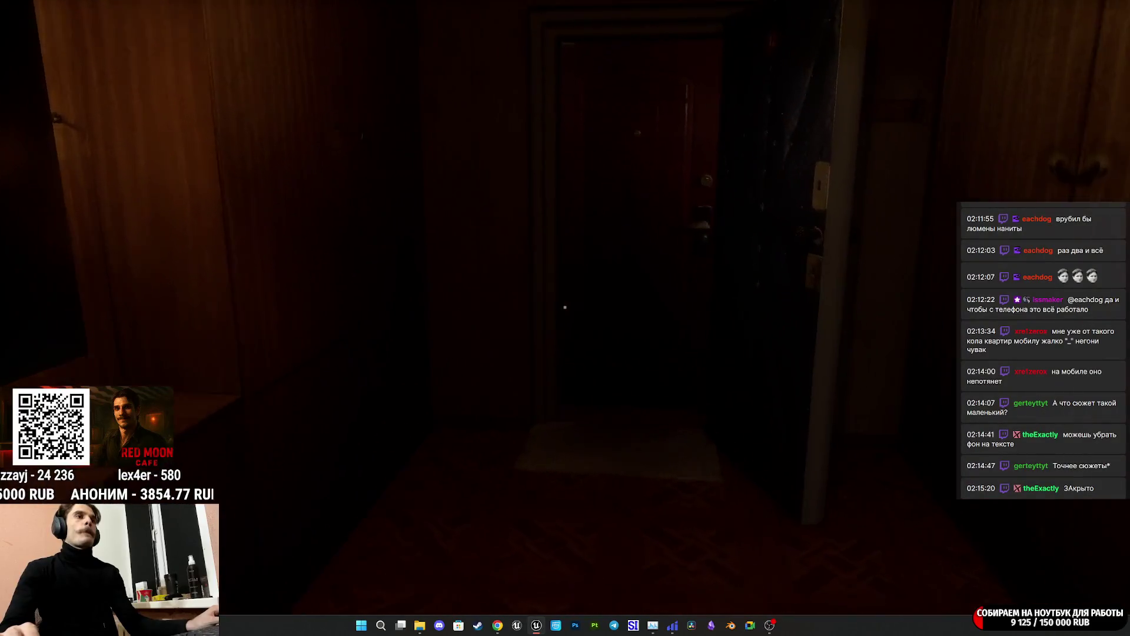
key(e)
mouse_move(565, 307)
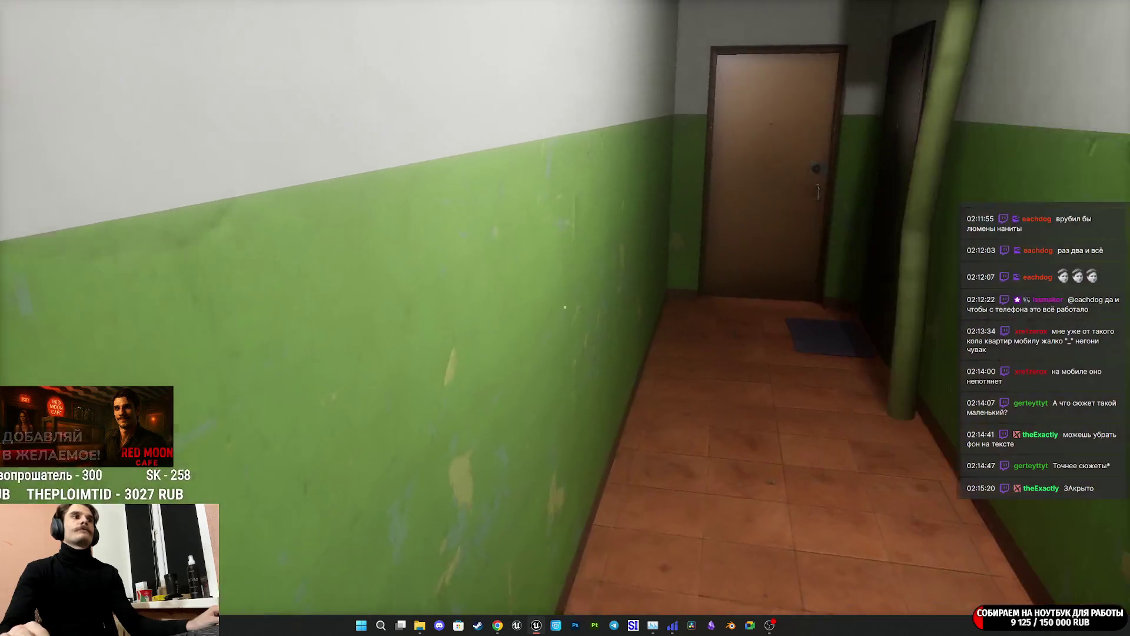
key(w)
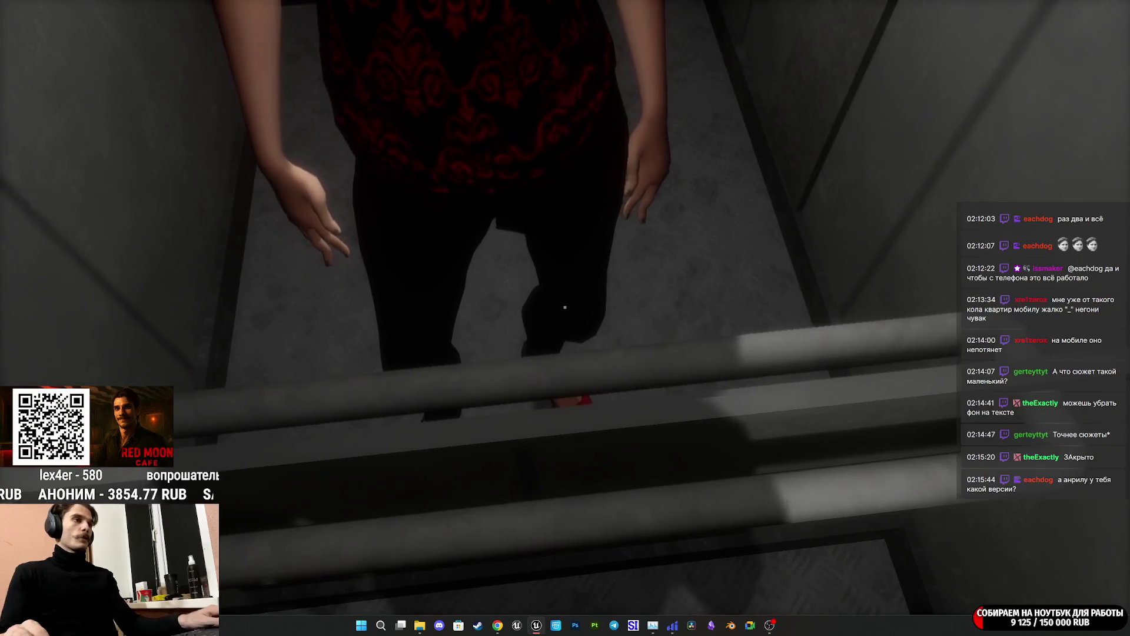
Detach to a free camera, move toward the apartment block and forest path, then stop play.
key(F8)
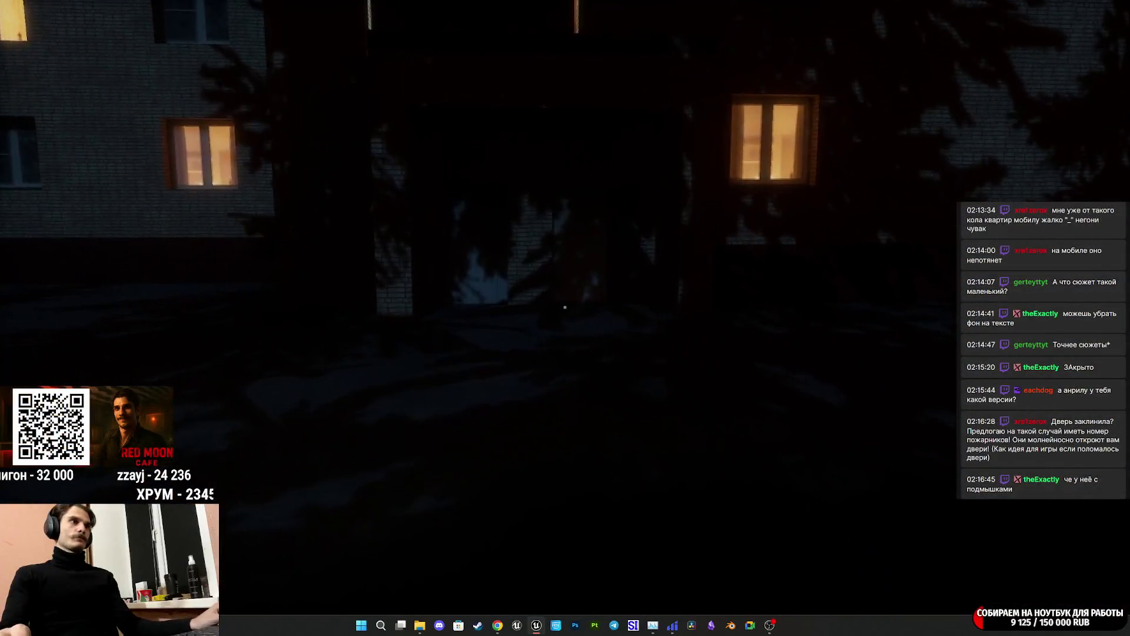
key(w)
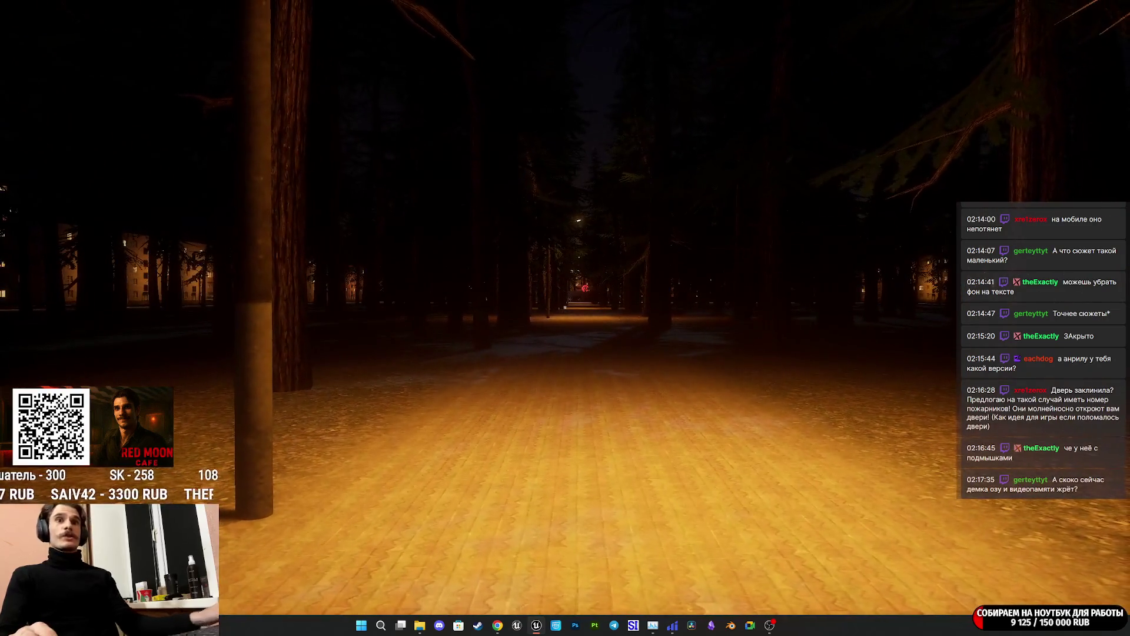
key(Escape)
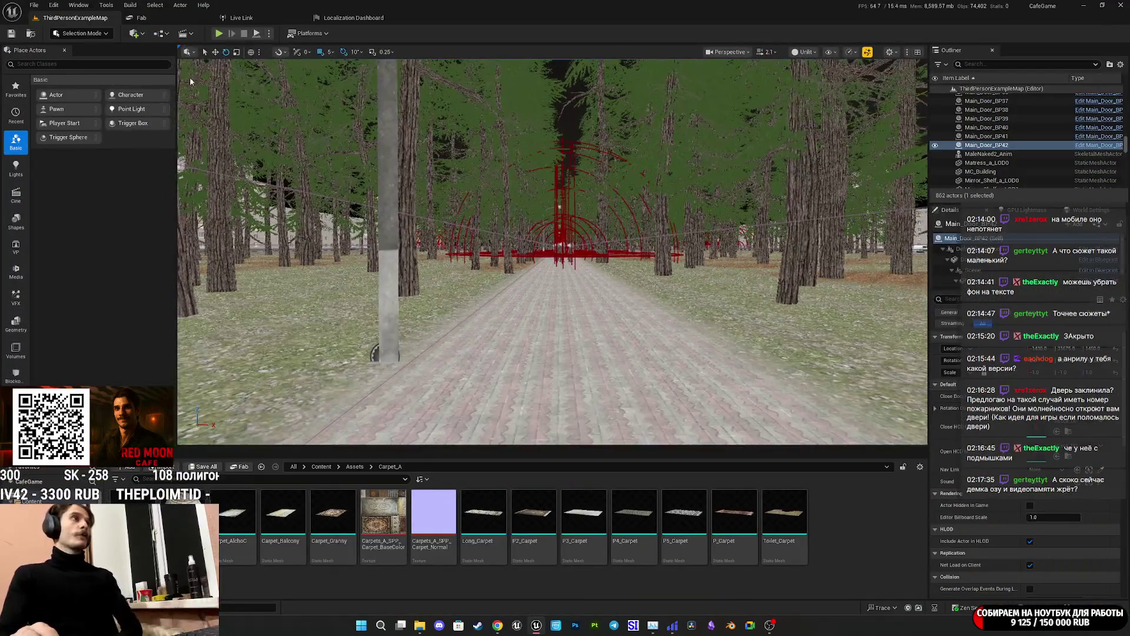
Package the project for Windows from the Platforms menu, confirming the output folder.
click(308, 34)
mouse_move(330, 155)
click(454, 178)
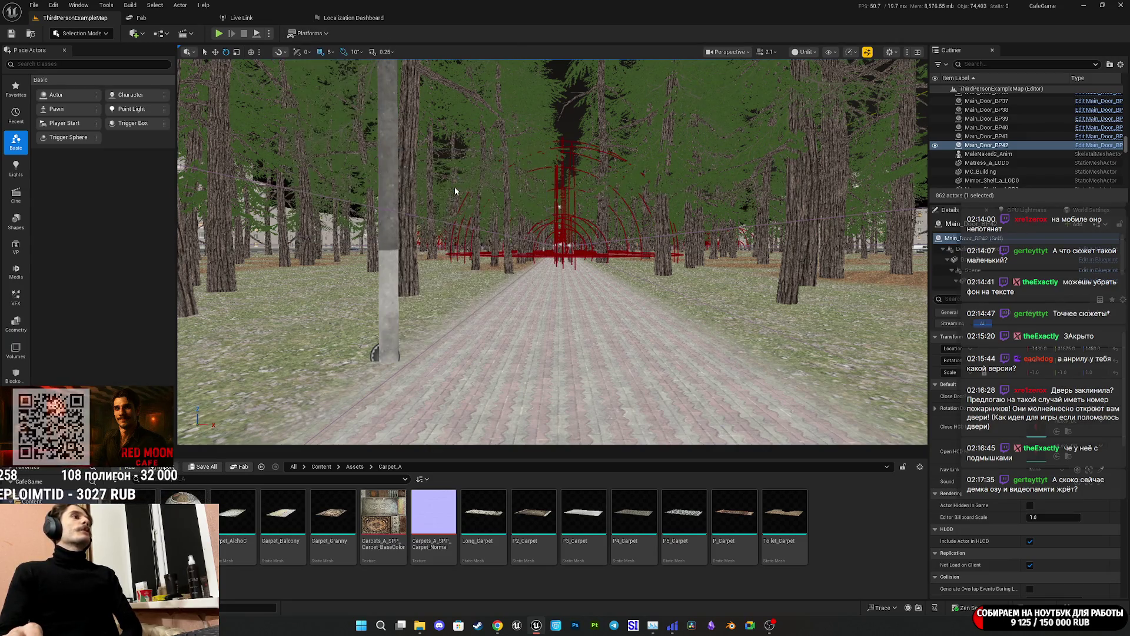
click(450, 301)
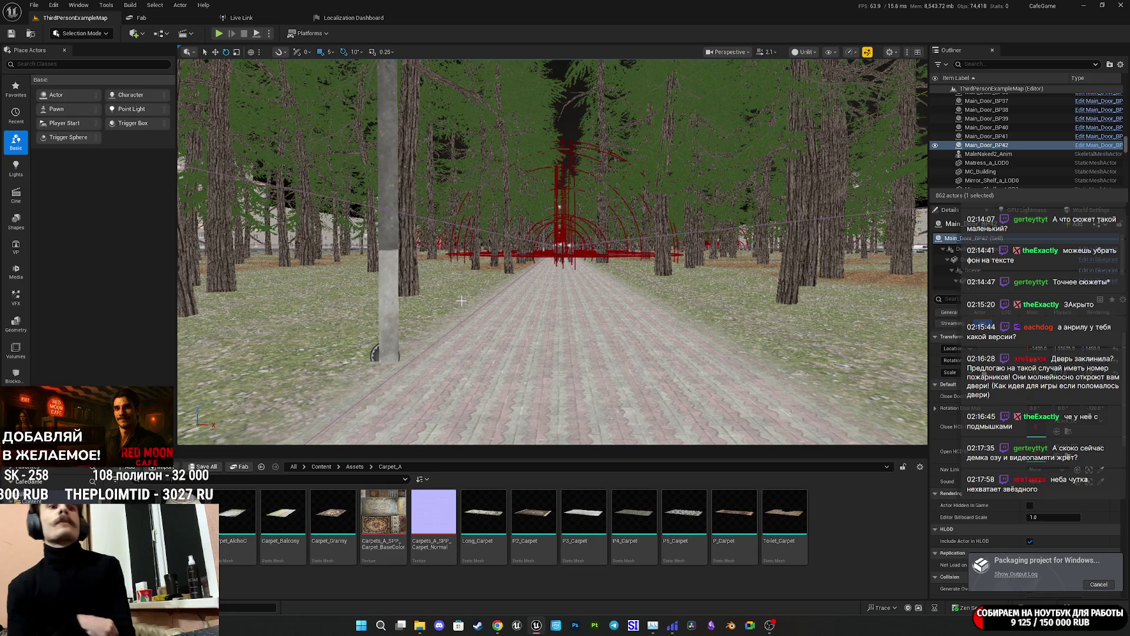
Tilt the level view up from the forest path into the tree canopy and night sky.
mouse_move(515, 190)
mouse_down()
mouse_move(650, 245)
mouse_move(677, 224)
mouse_move(653, 265)
mouse_move(669, 283)
mouse_up()
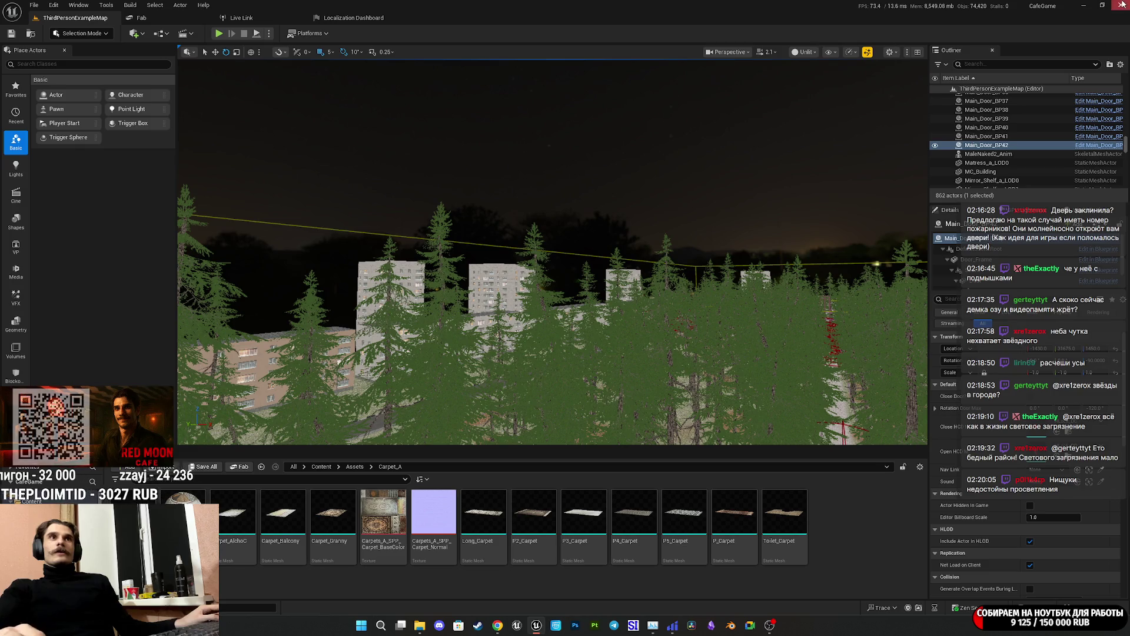
key(alt+Tab)
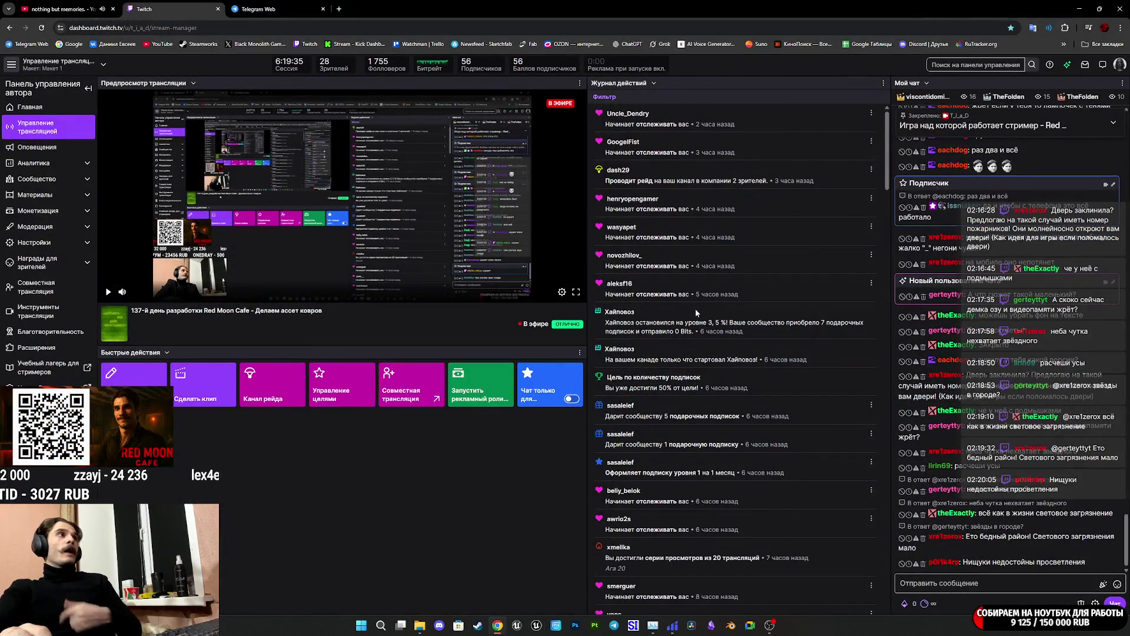
Bring File Explorer in front of the Twitch dashboard and reopen the Builds\Windows folder.
click(464, 593)
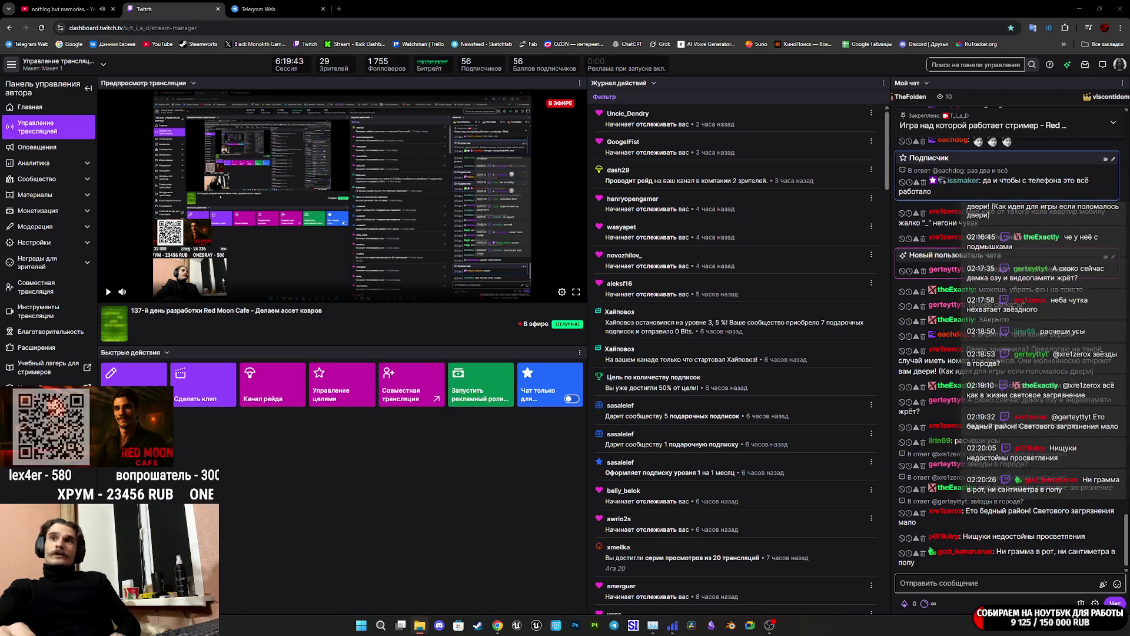
key(alt+Tab)
click(638, 352)
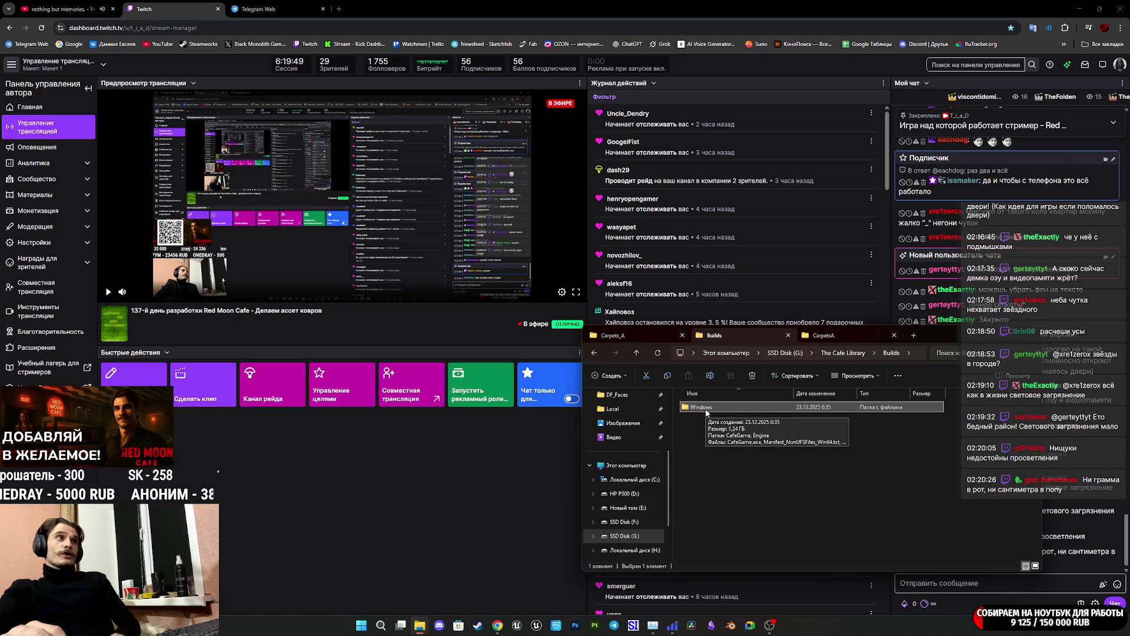
double_click(706, 409)
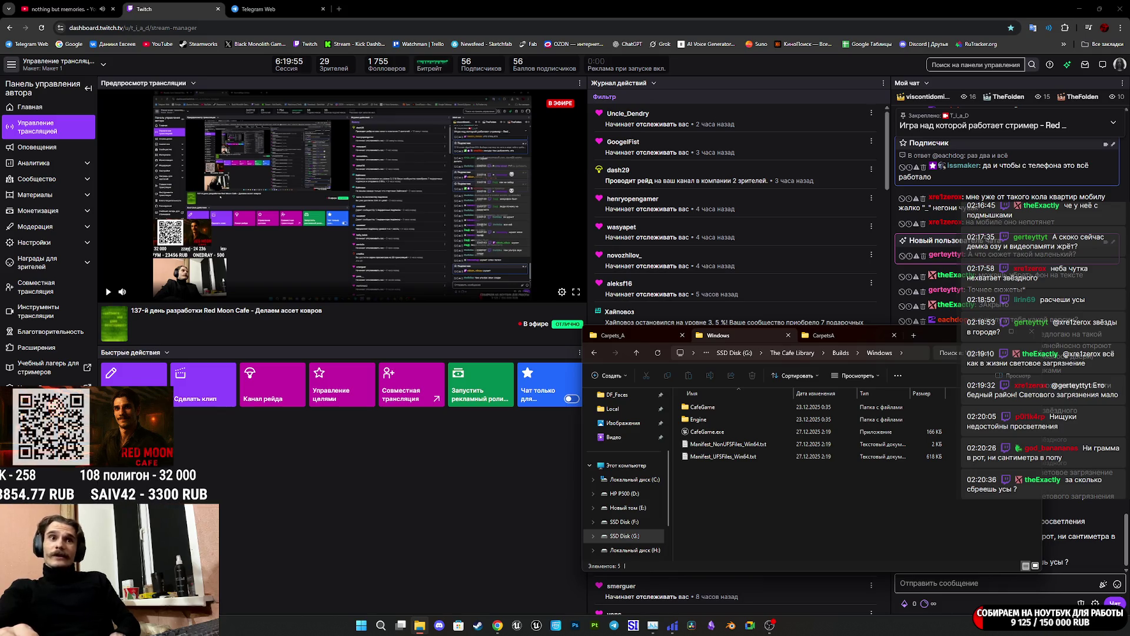
Shift File Explorer left and launch CafeGame.exe from the Windows build folder.
mouse_move(918, 341)
mouse_down()
mouse_move(752, 338)
mouse_move(823, 333)
mouse_up()
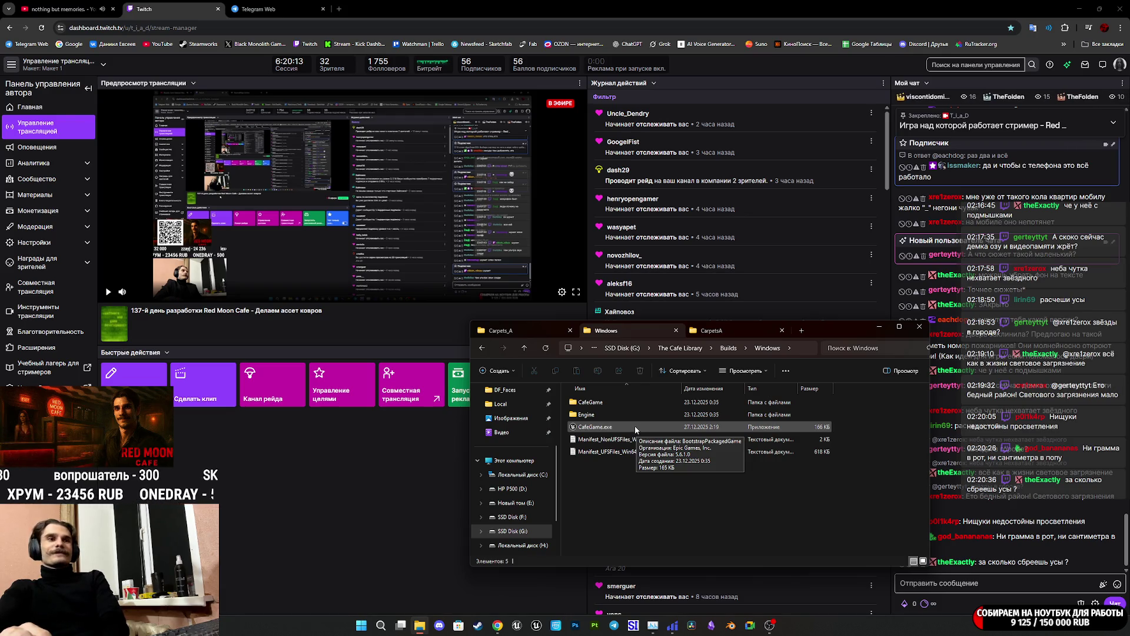
double_click(635, 425)
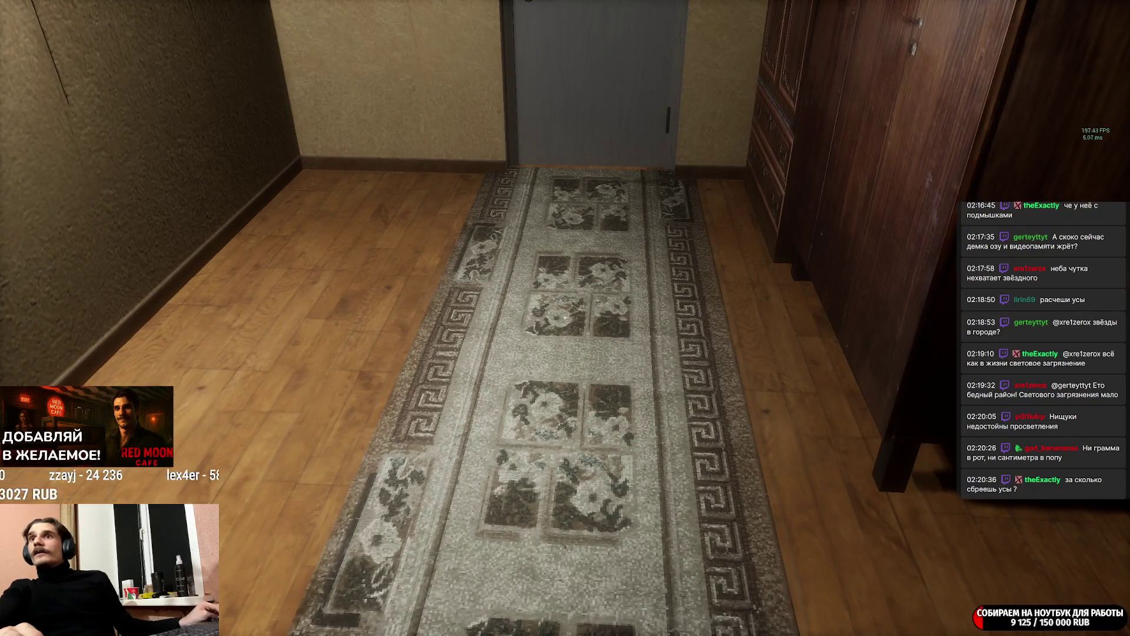
Open Task Manager over the running game, place it top right, then close it.
key(super)
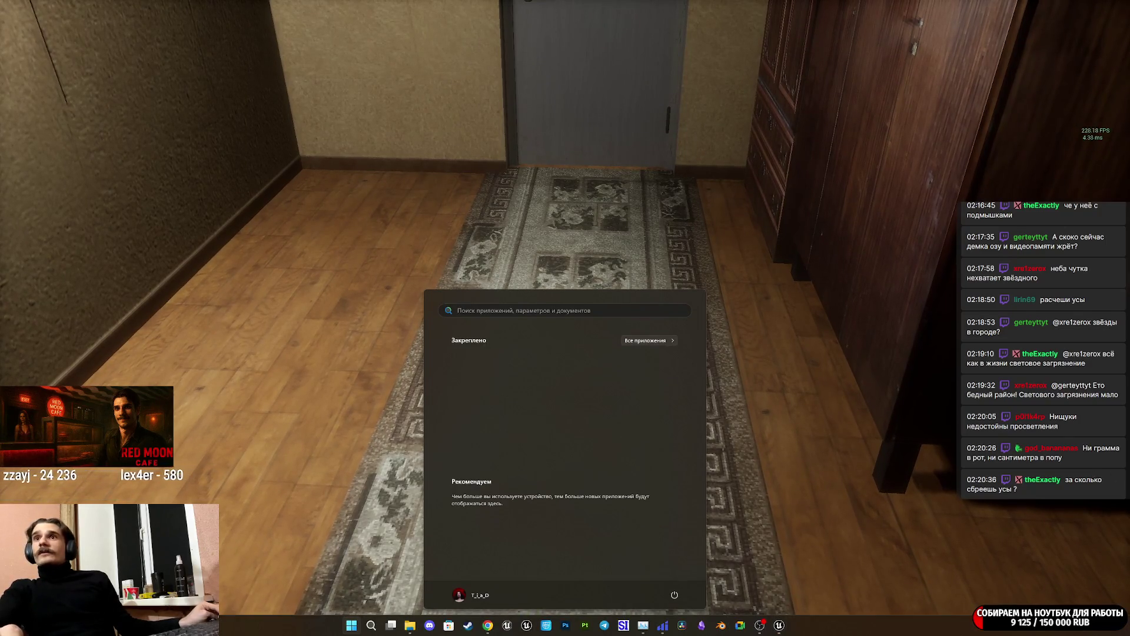
key(ctrl+shift+Escape)
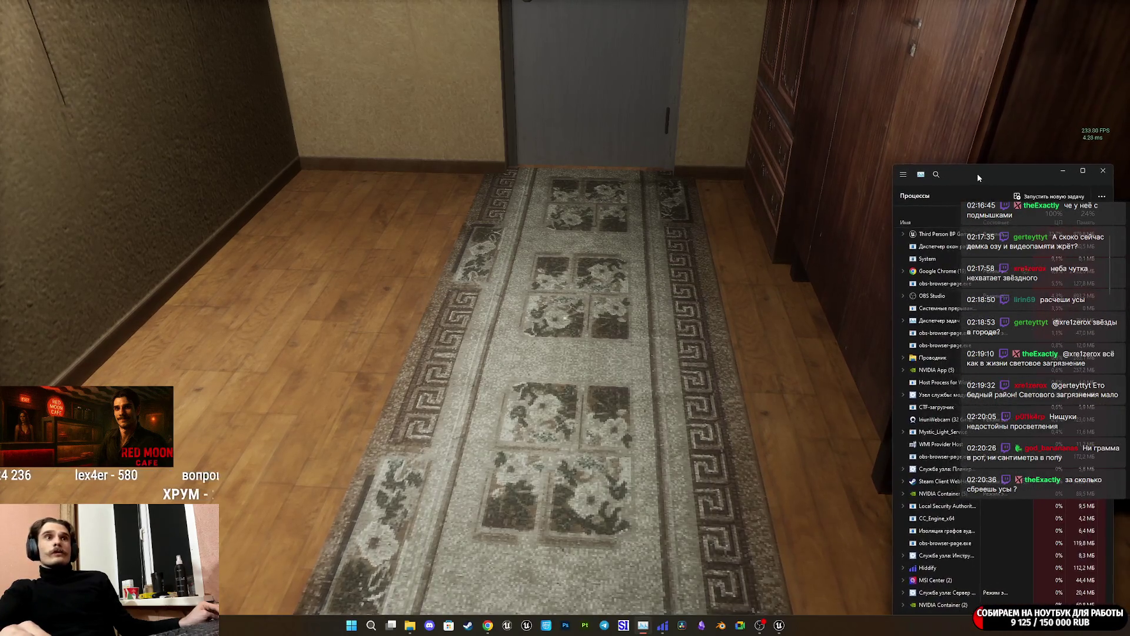
drag(1001, 189, 1011, 174)
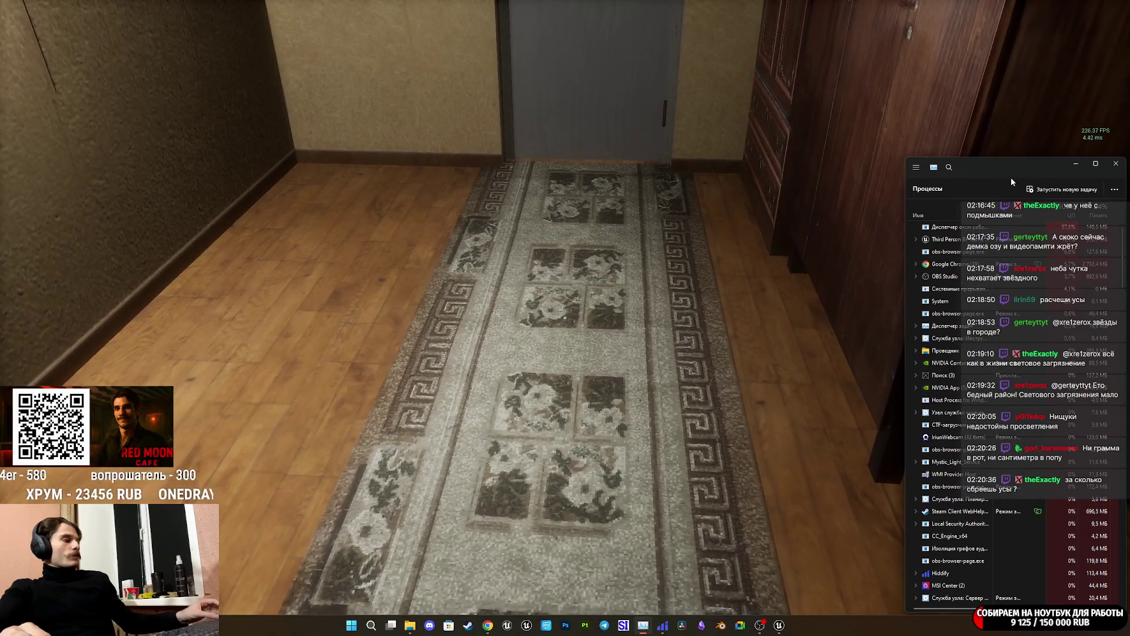
drag(1010, 177, 984, 159)
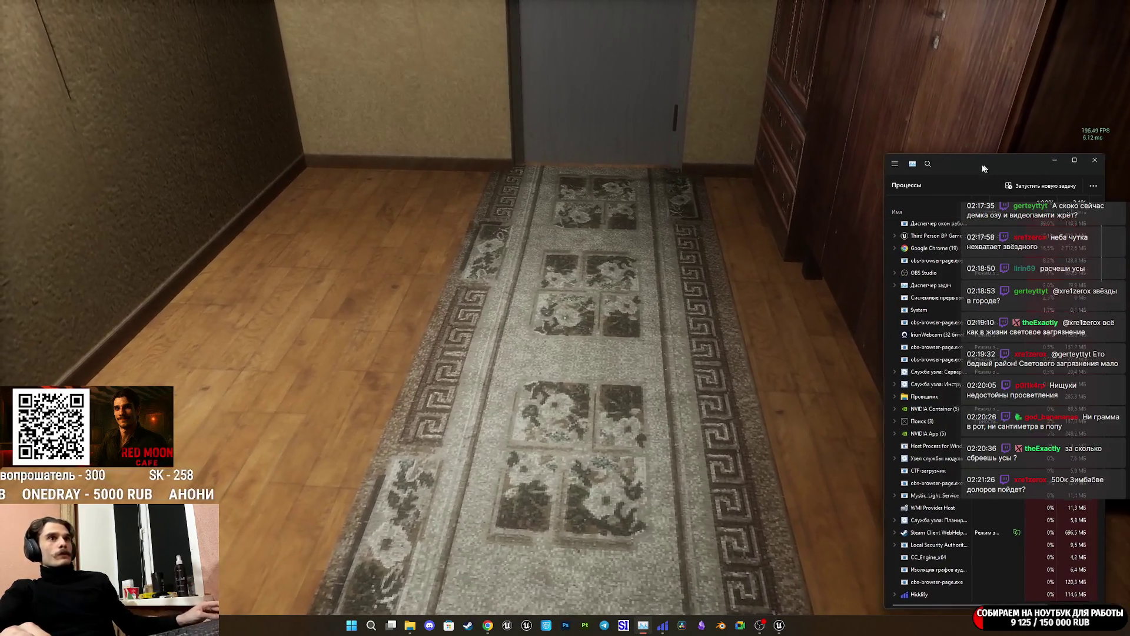
click(1055, 155)
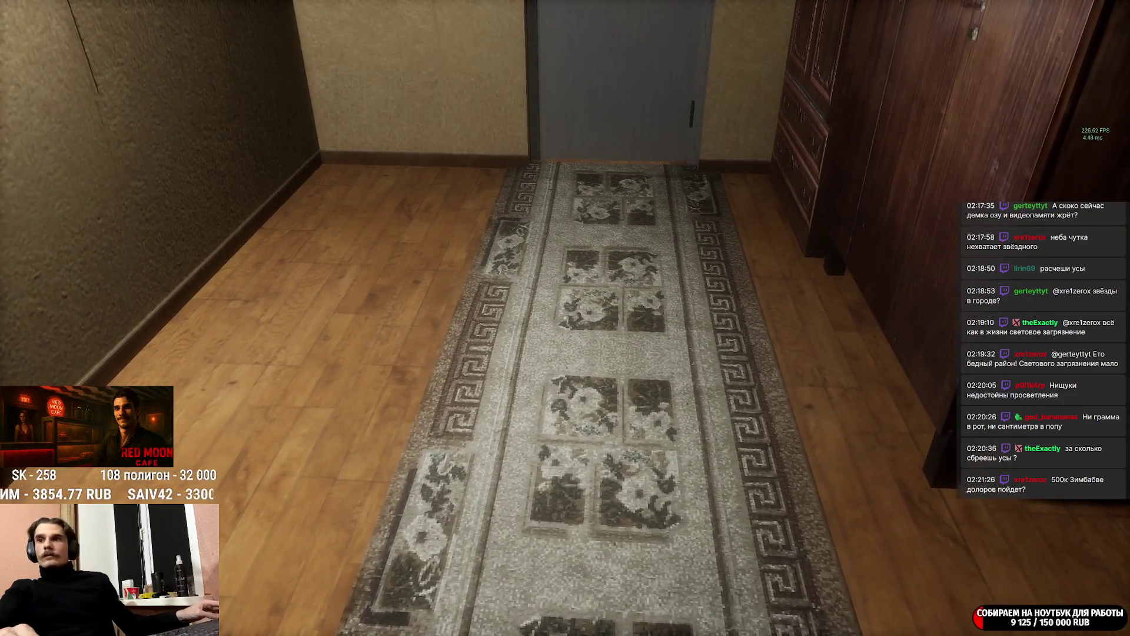
Reopen Task Manager, settle it at the top right, and return focus to the game.
key(super)
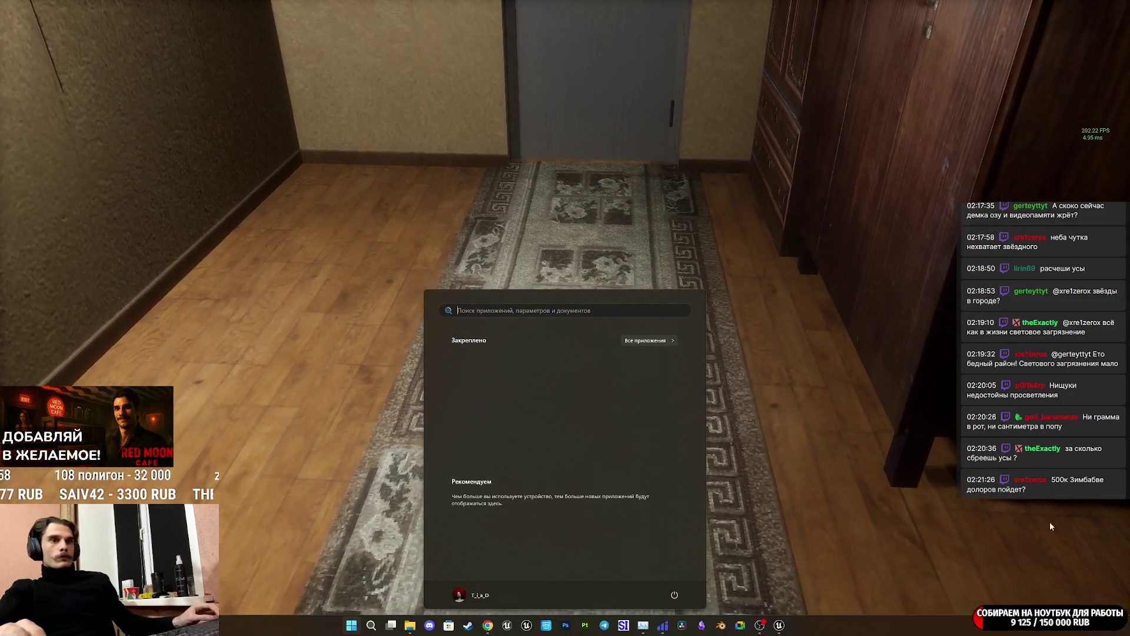
key(ctrl+shift+Escape)
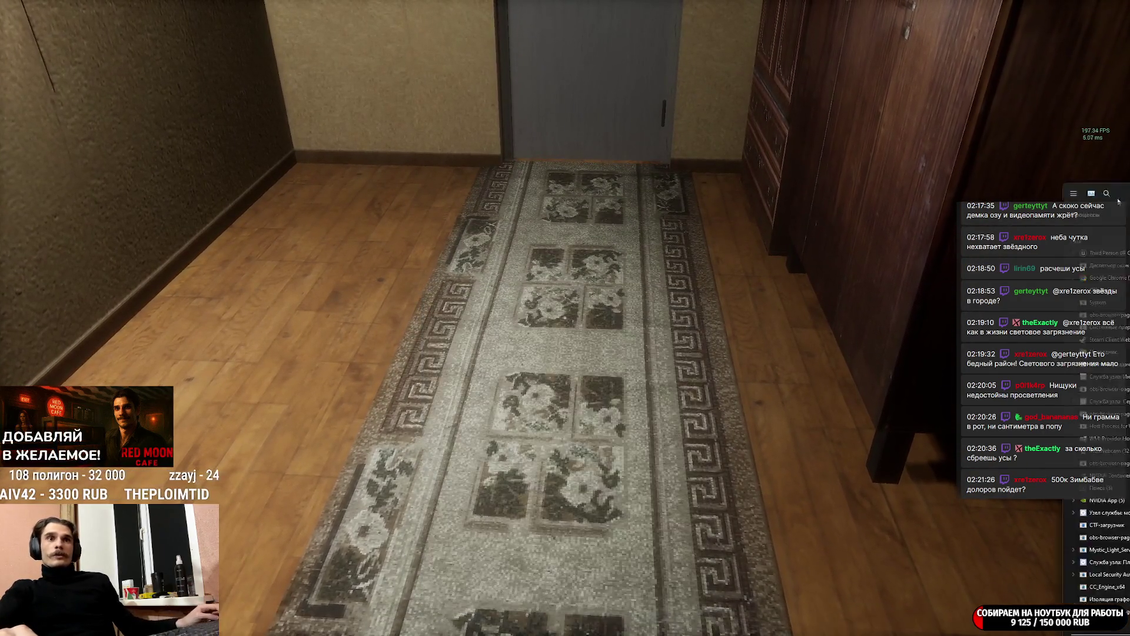
drag(924, 184, 991, 170)
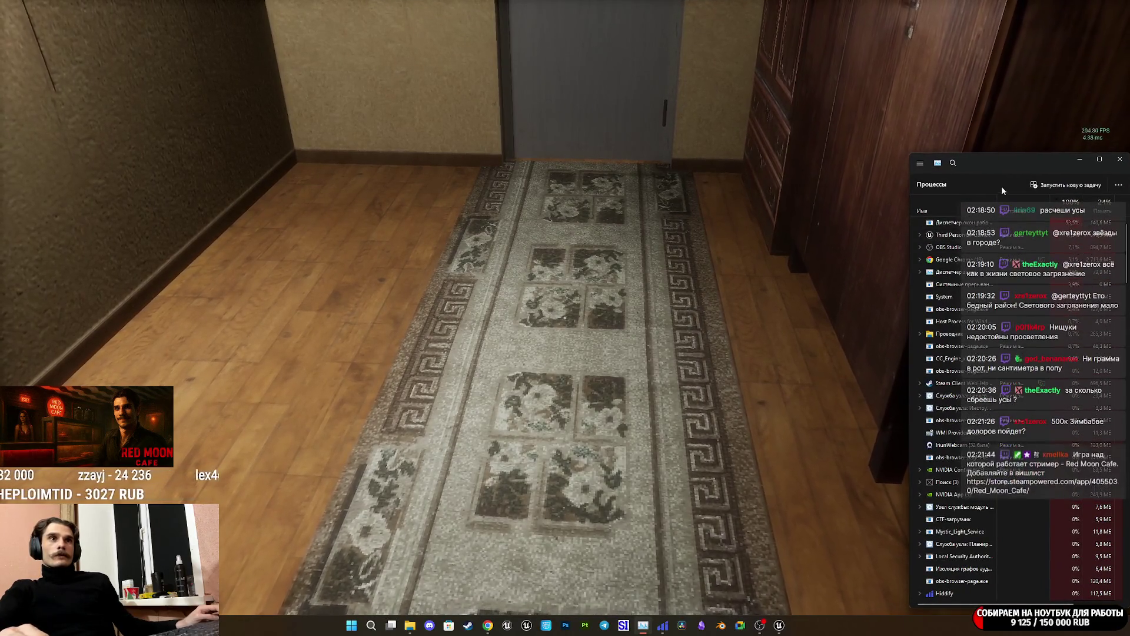
drag(992, 165, 985, 163)
right_click(981, 160)
click(971, 158)
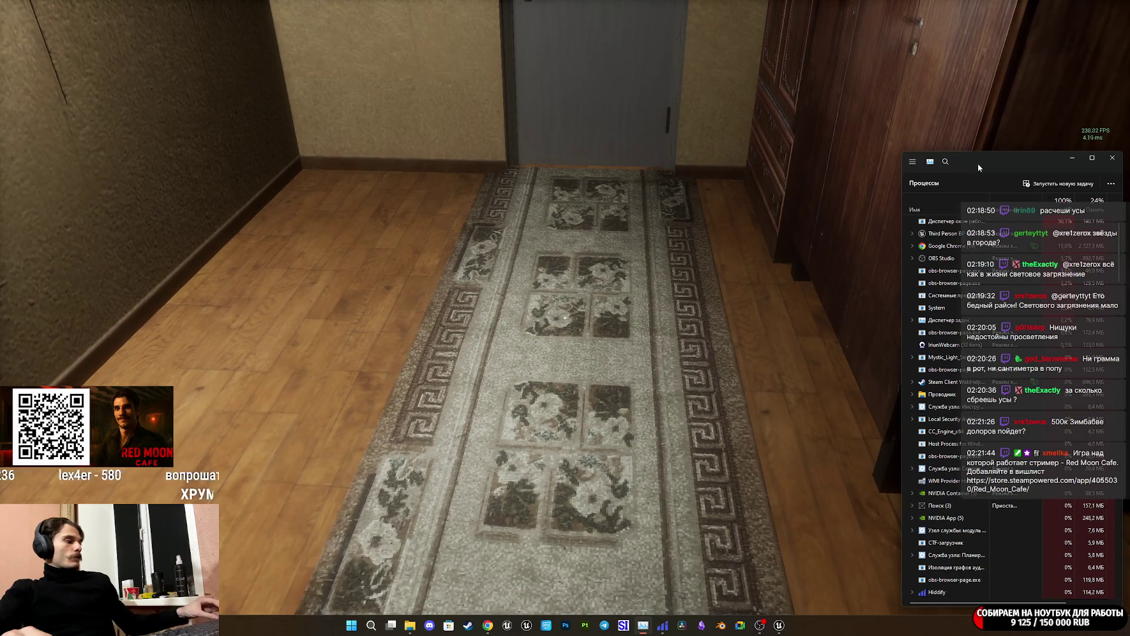
mouse_move(982, 166)
mouse_down()
mouse_move(941, 155)
mouse_move(962, 147)
mouse_move(1007, 168)
mouse_up()
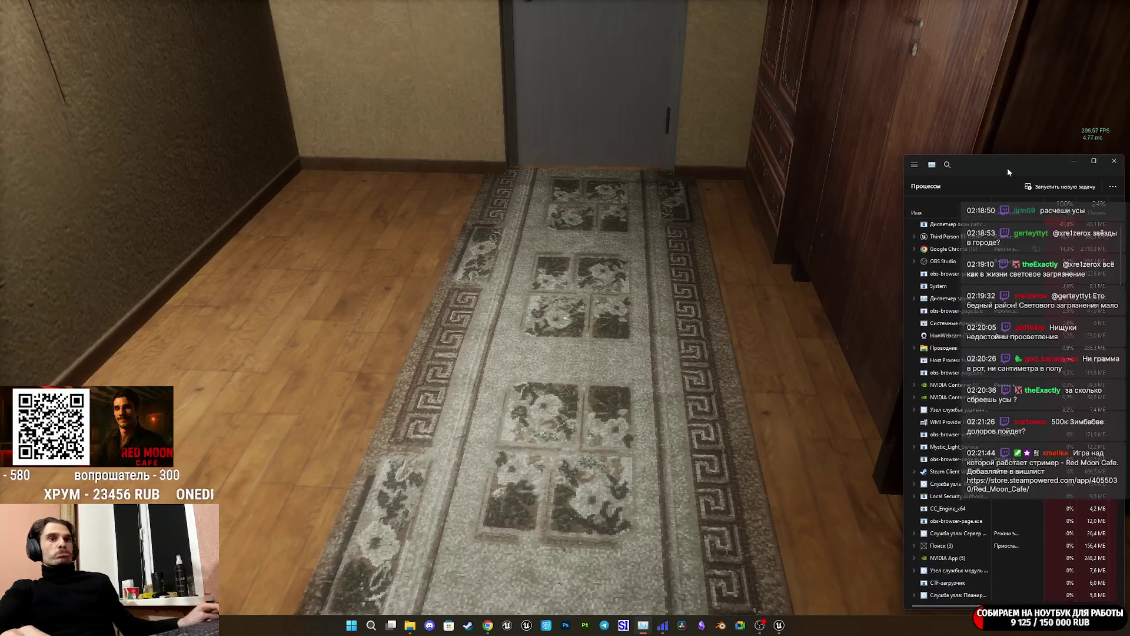
key(alt+Tab)
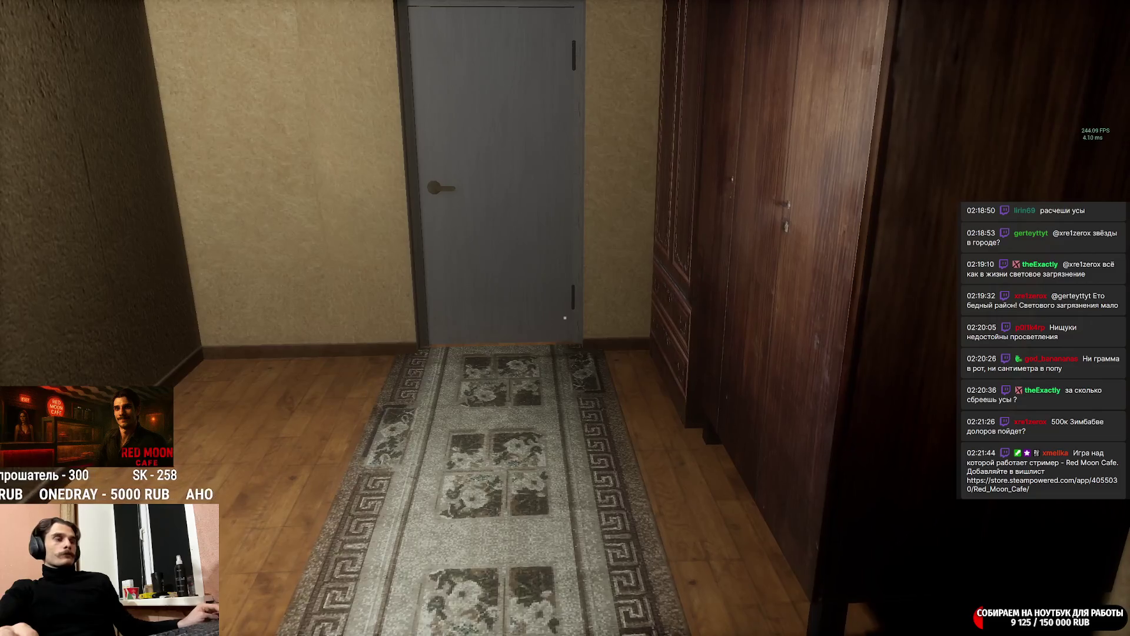
Reopen Task Manager from the taskbar, then switch back to the full-screen hallway view.
key(super)
mouse_move(775, 629)
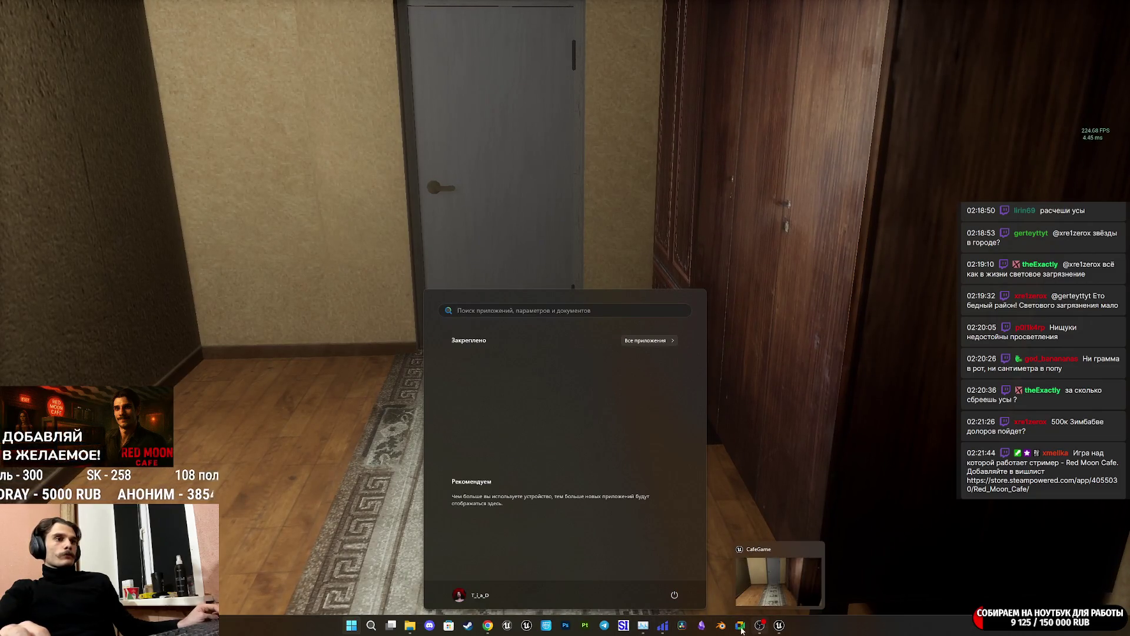
click(645, 628)
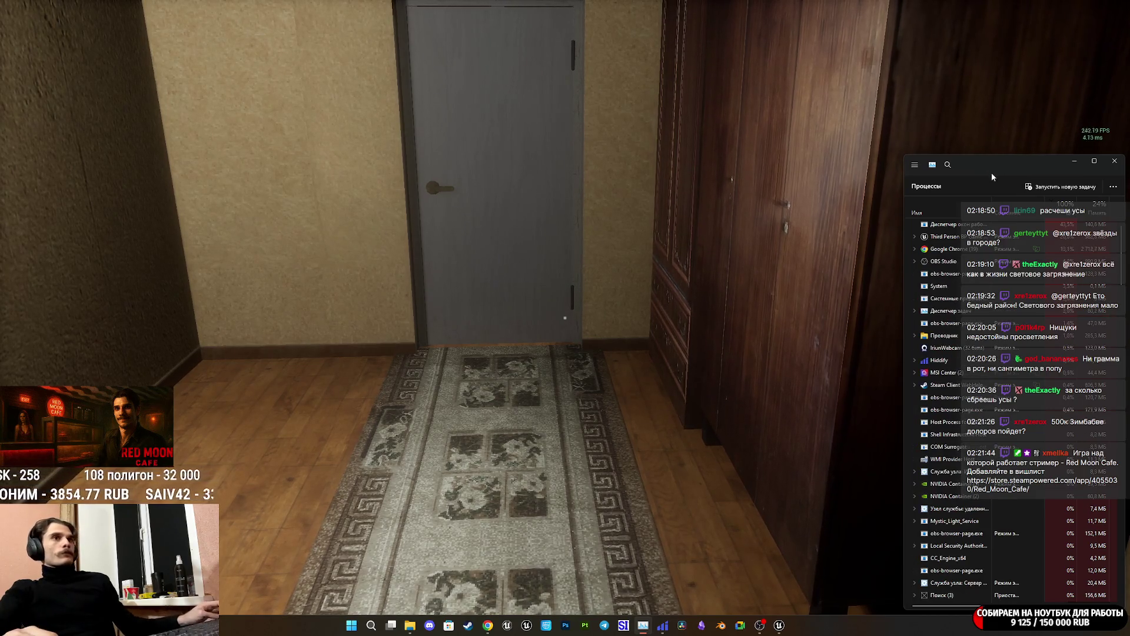
key(alt+Tab)
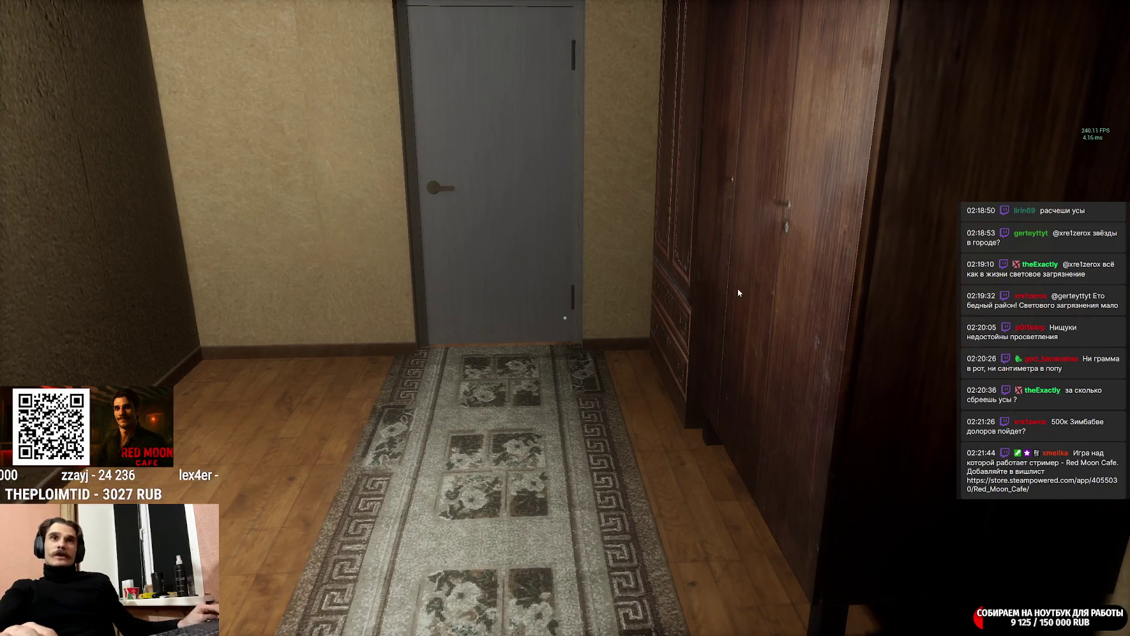
Walk through the grey door, open the glass door, and tour both balconies overlooking the forest.
key(w)
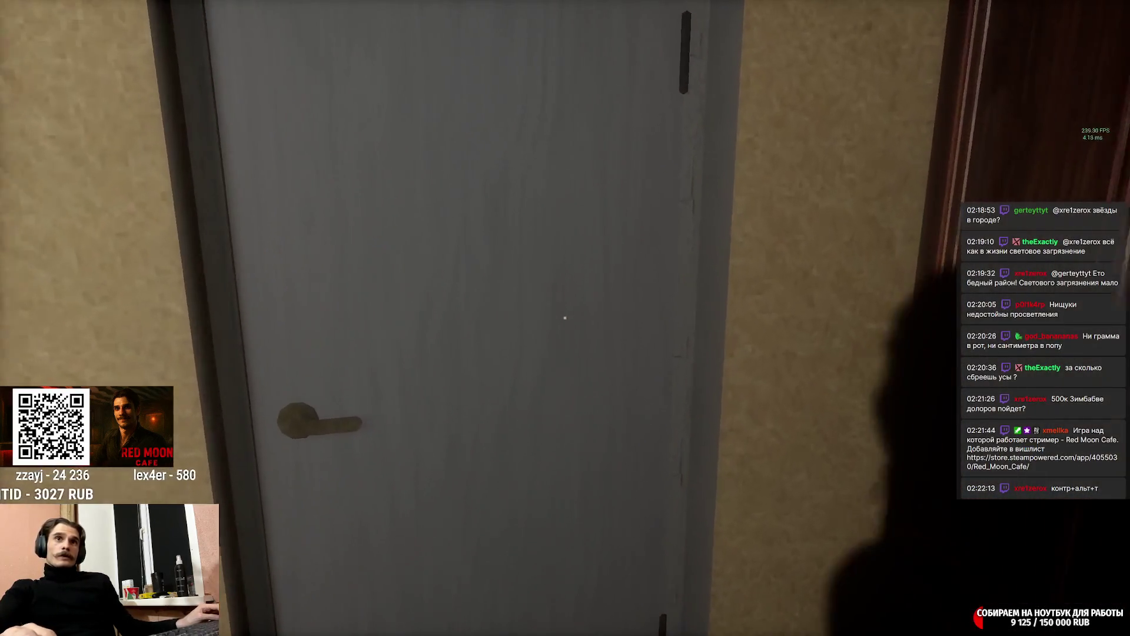
click(565, 318)
key(w)
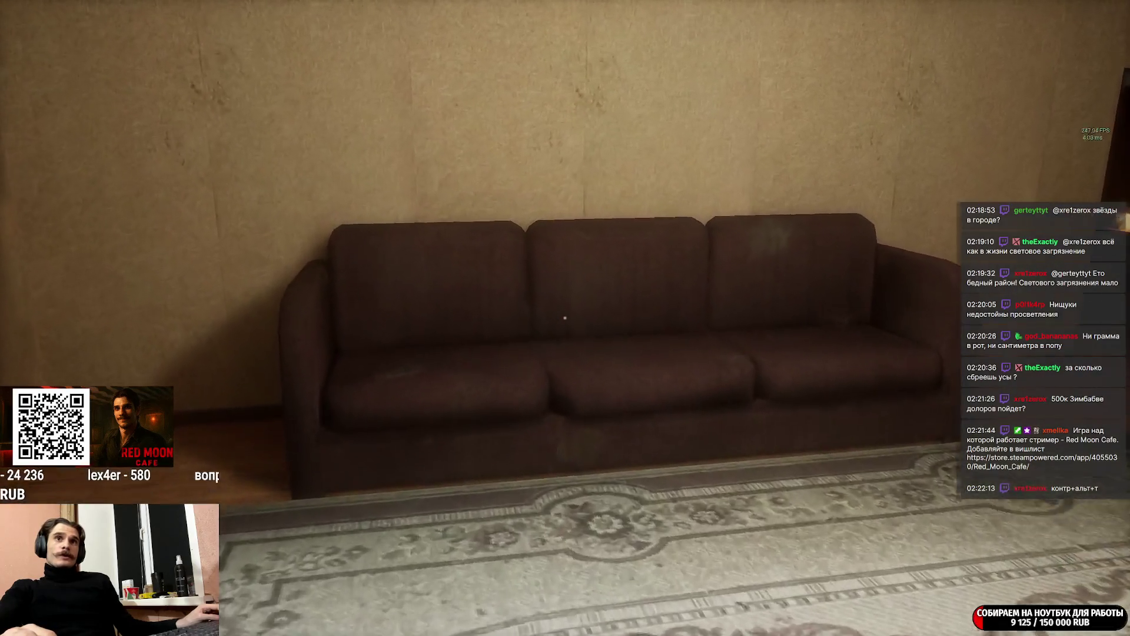
click(565, 318)
key(w)
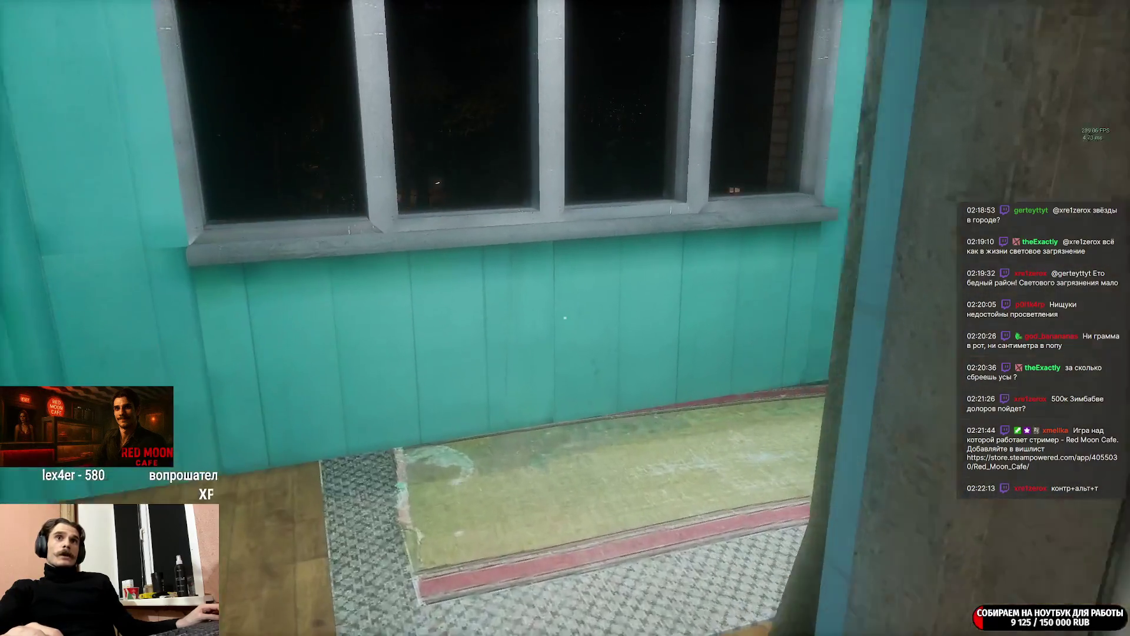
key(w)
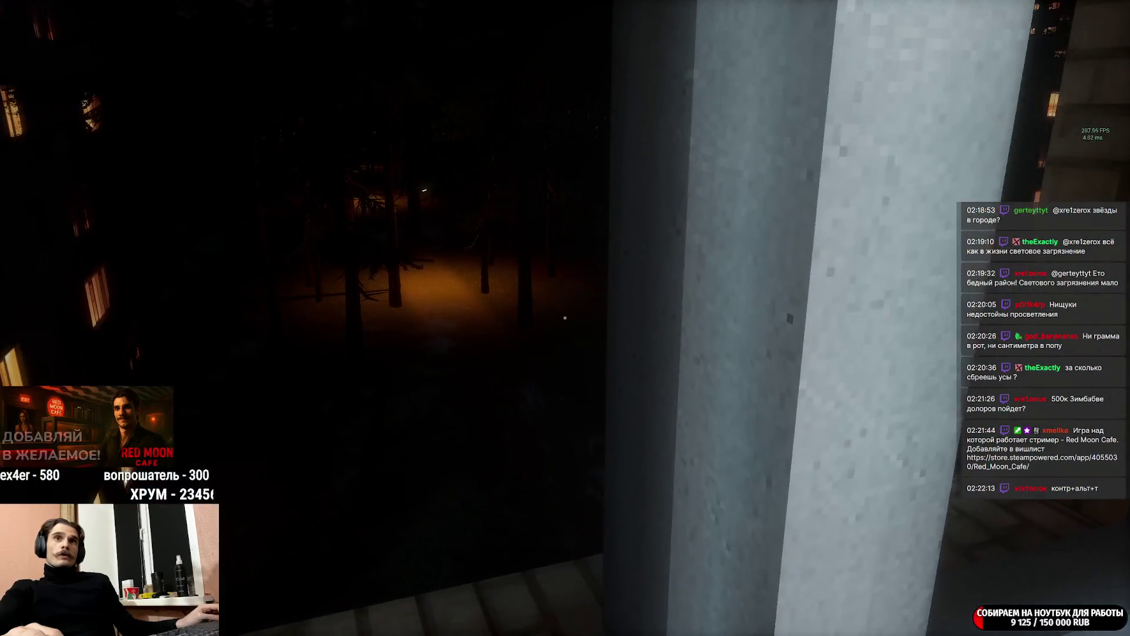
key(w)
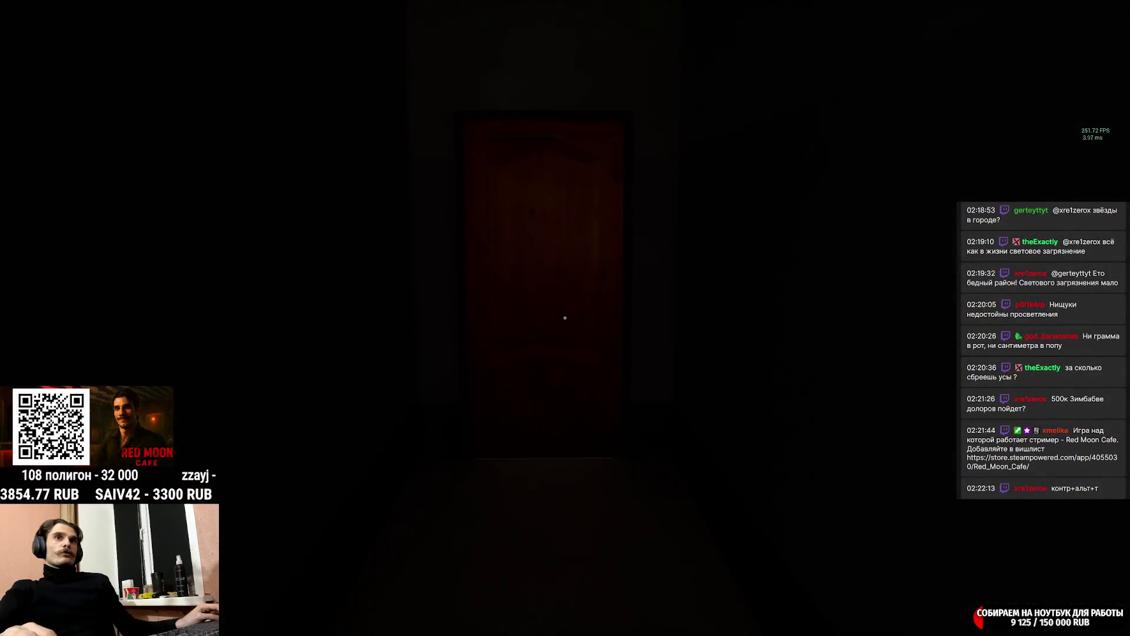
key(w)
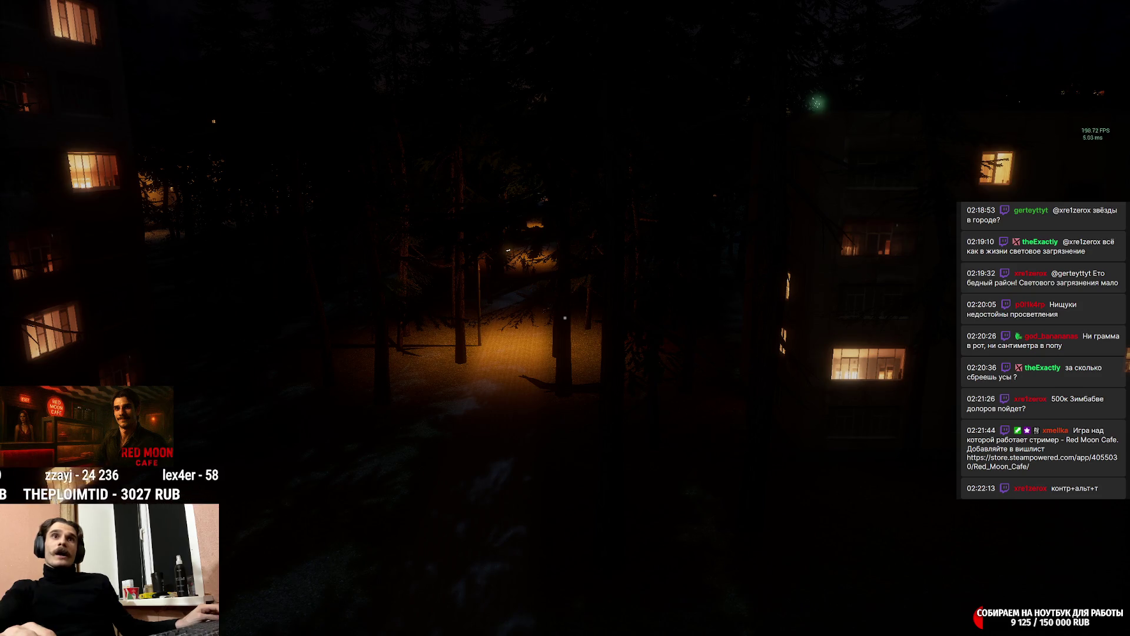
Descend the stairwell landing by landing and exit the building onto the snowy street.
key(w)
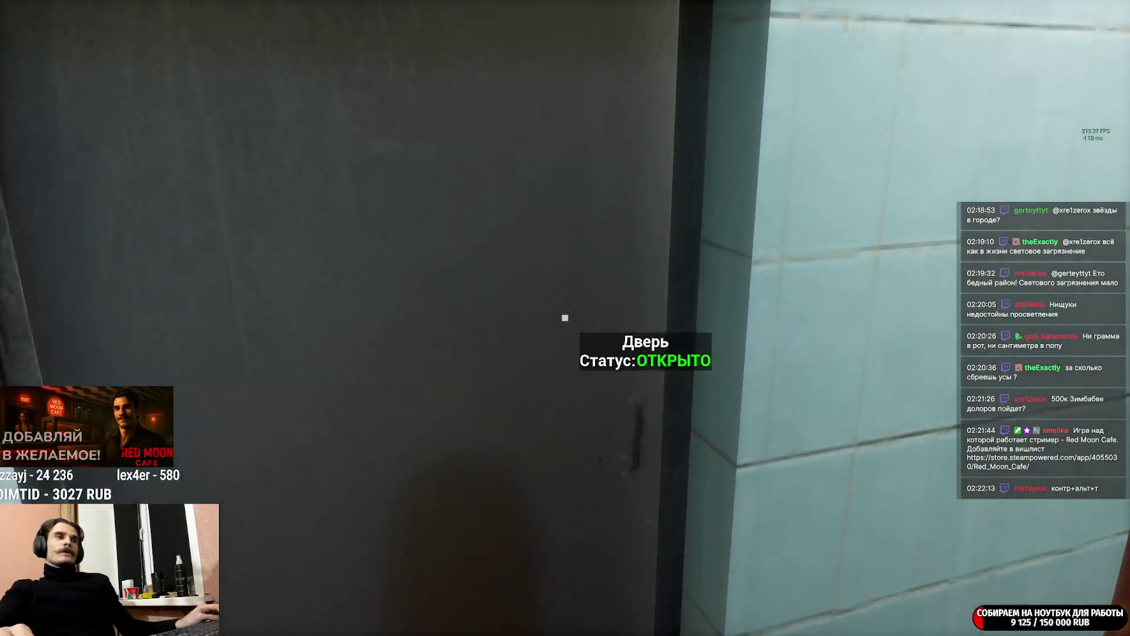
key(w)
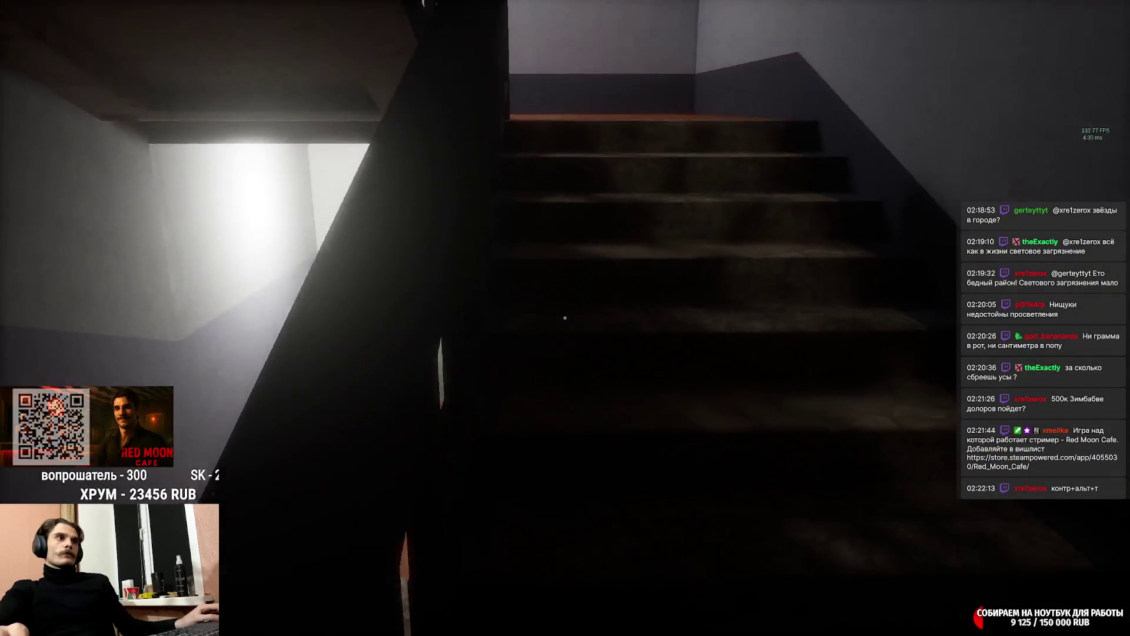
key(w)
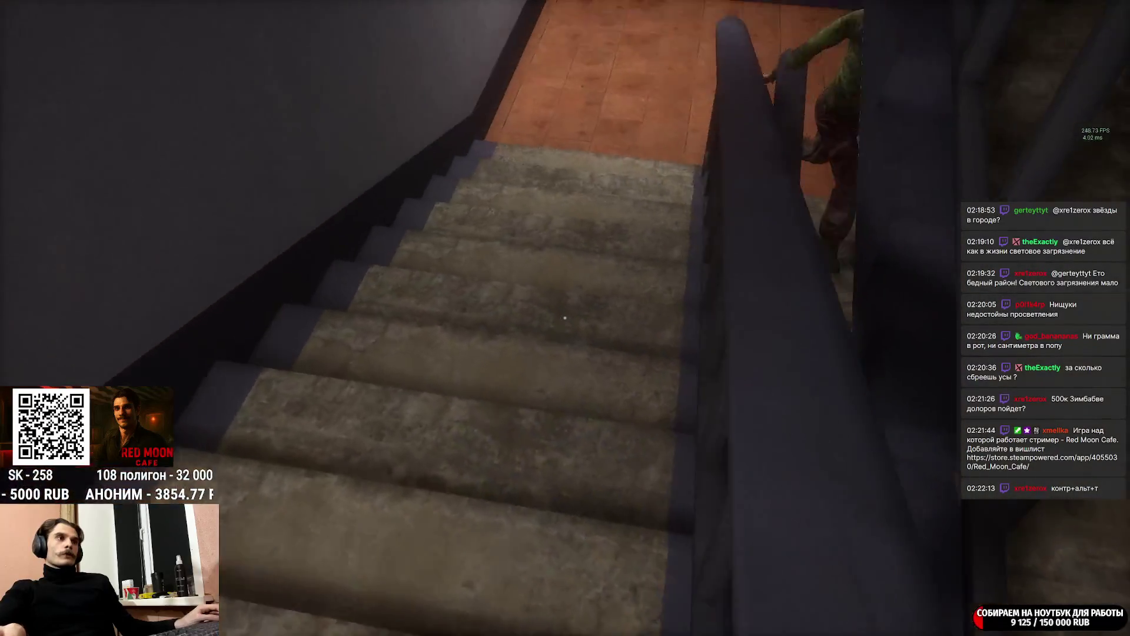
key(w)
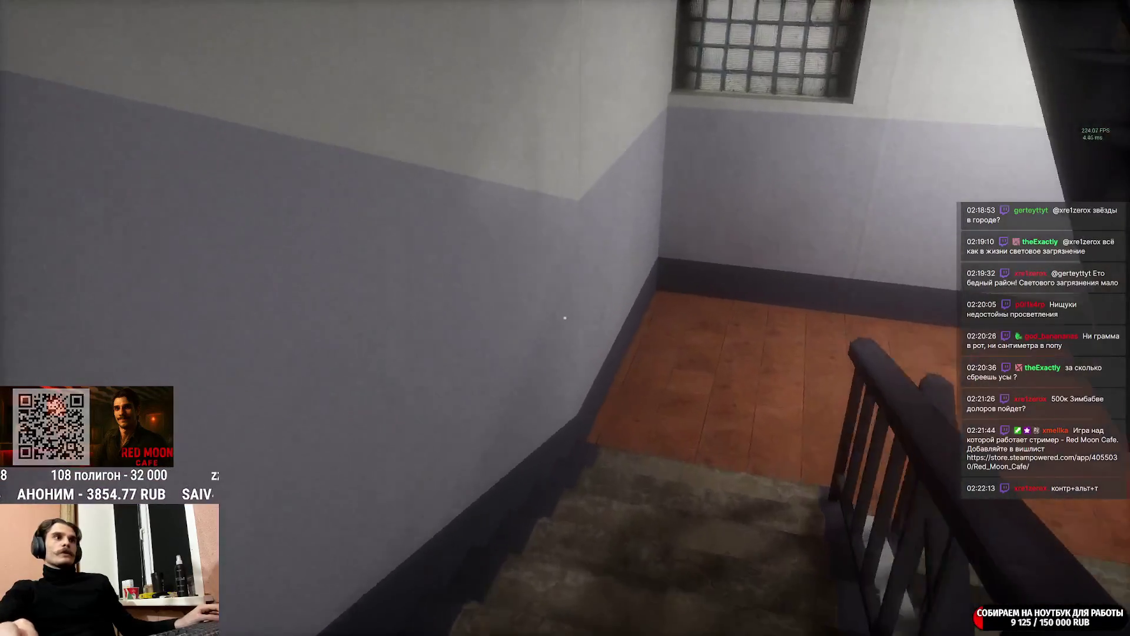
key(w)
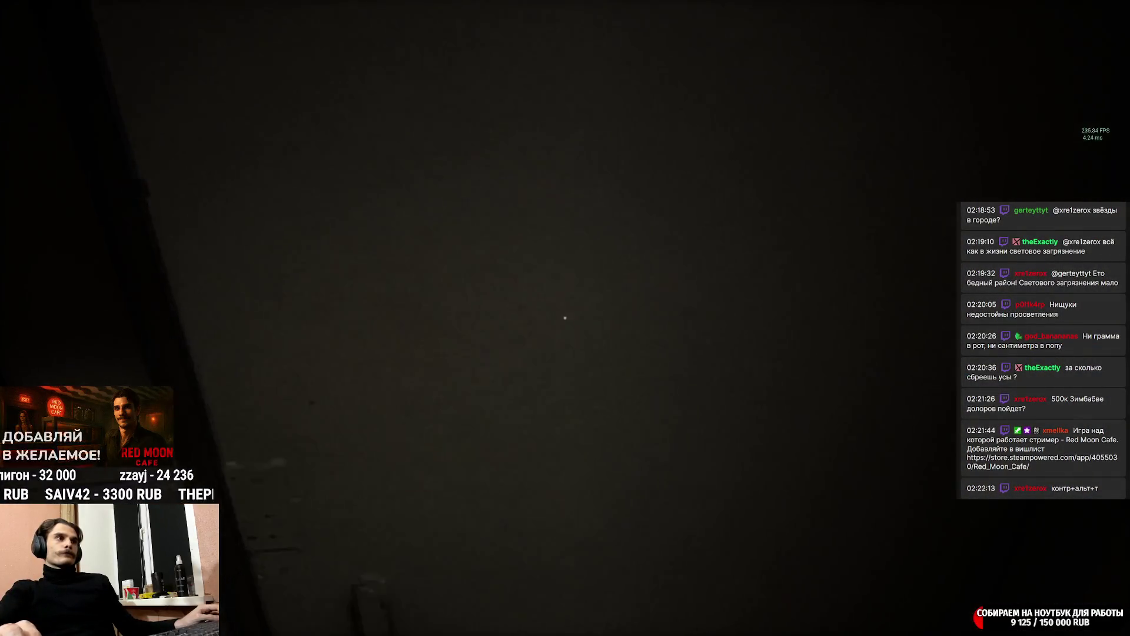
key(w)
key(w)
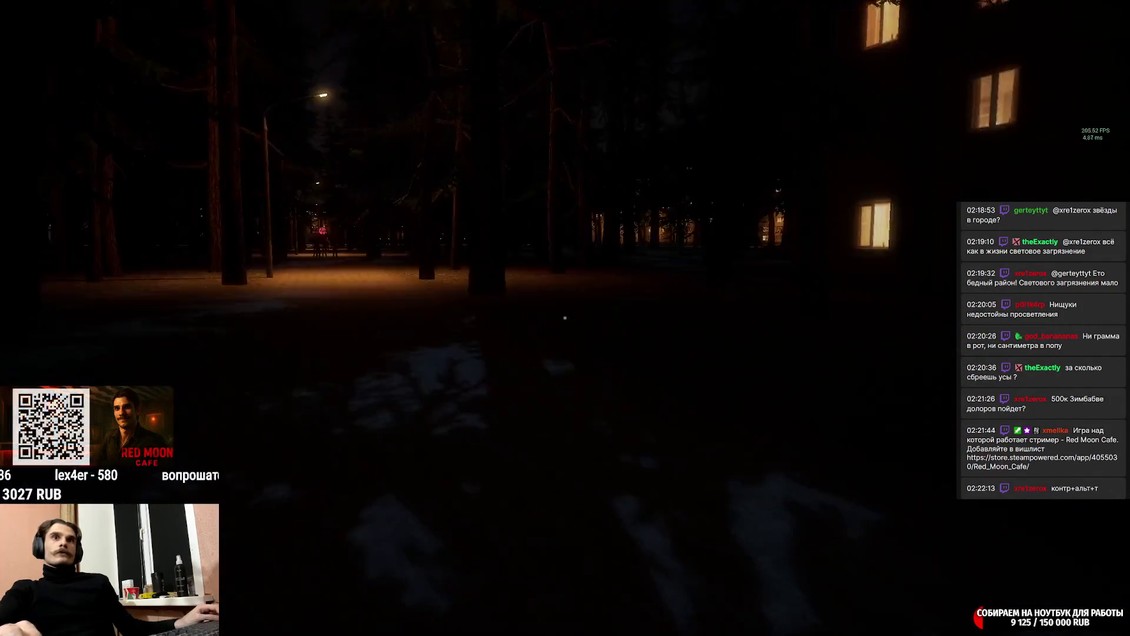
Walk along the lamp-lit forest path past the lamp post and the dark figures.
key(w)
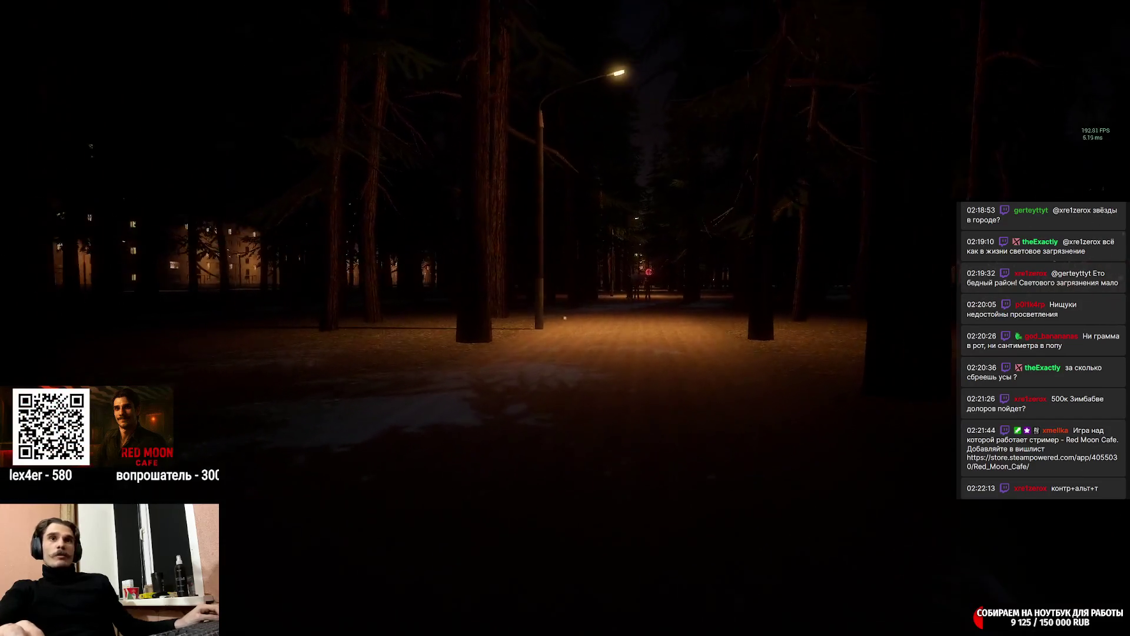
key(w)
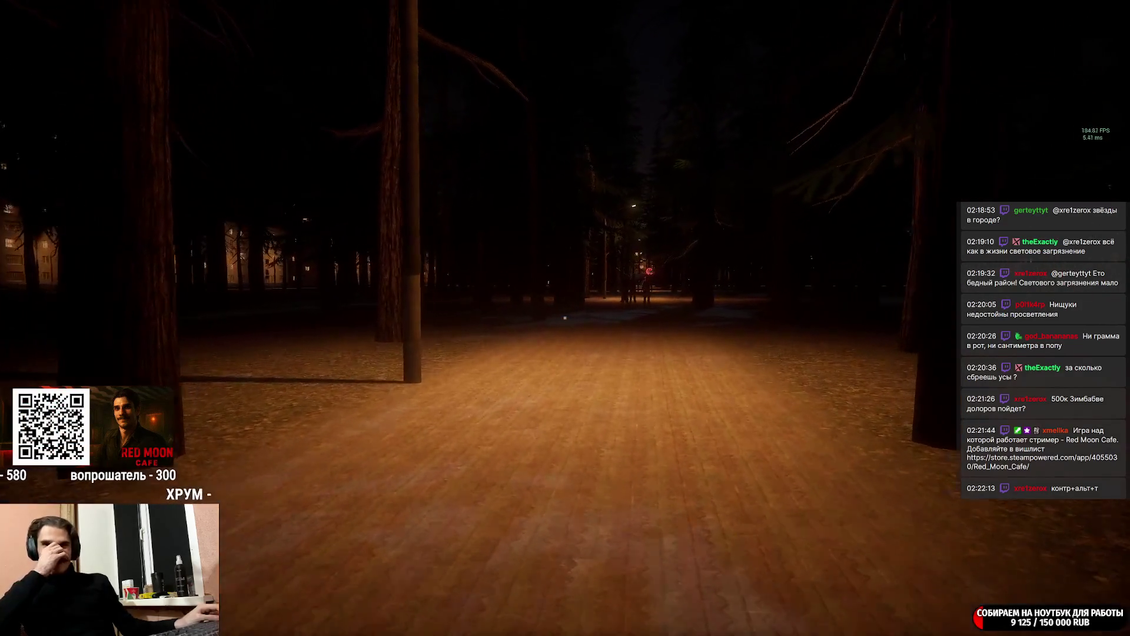
key(w)
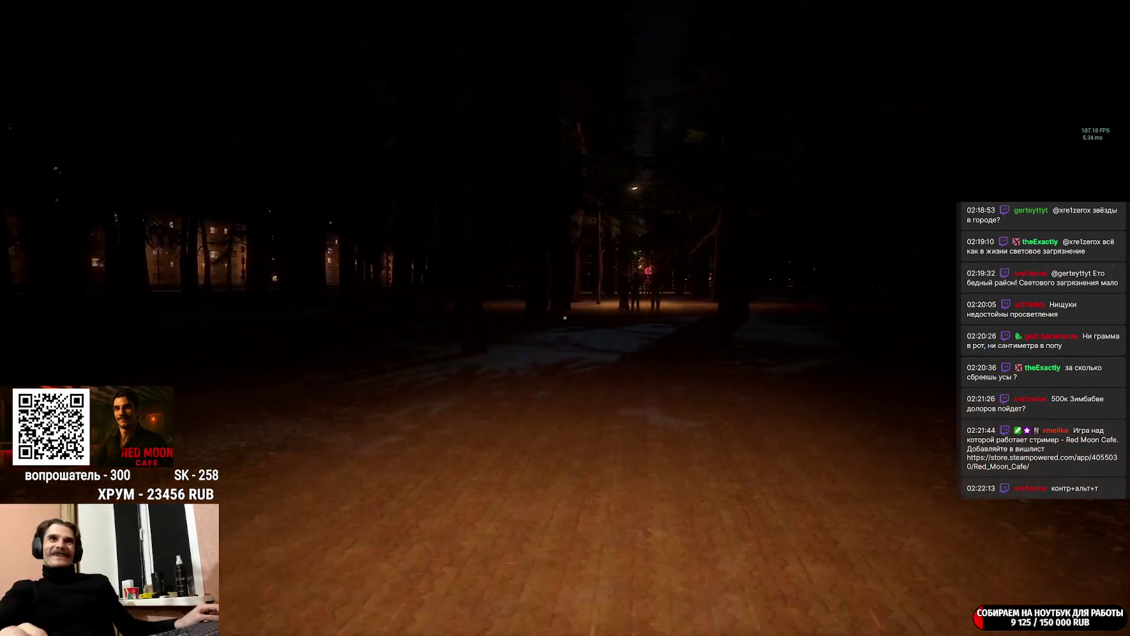
key(w)
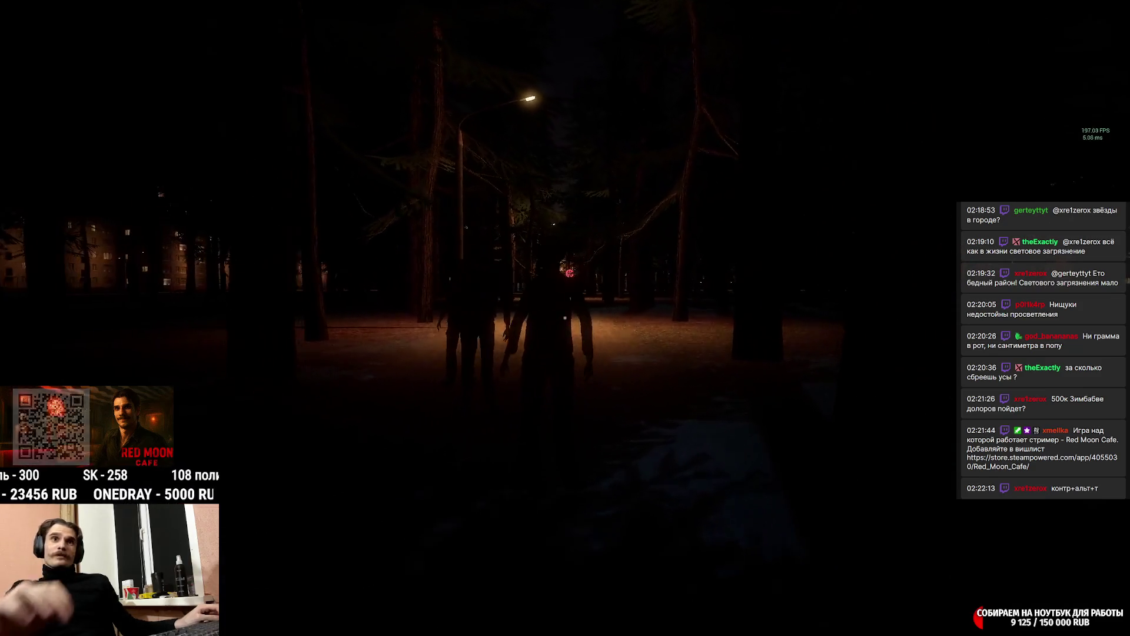
key(w)
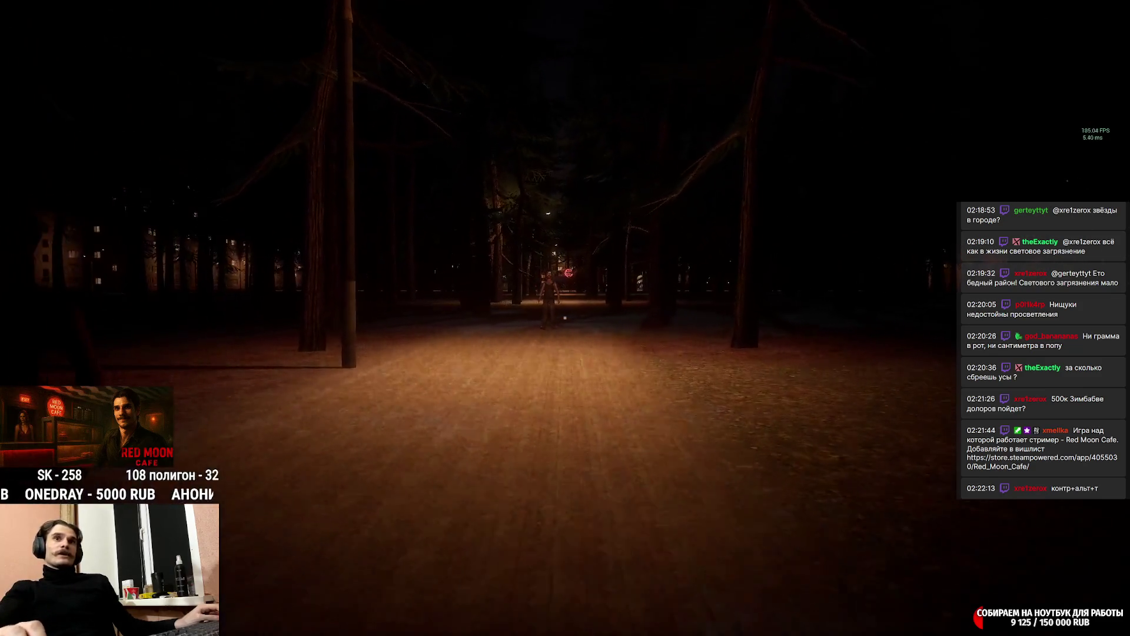
key(w)
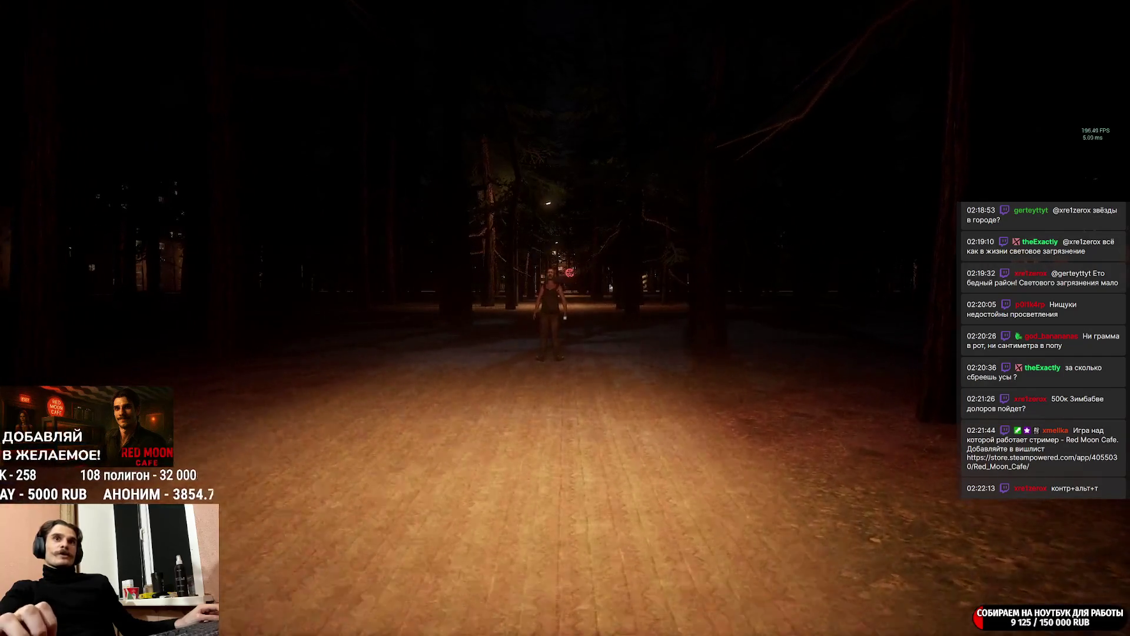
key(w)
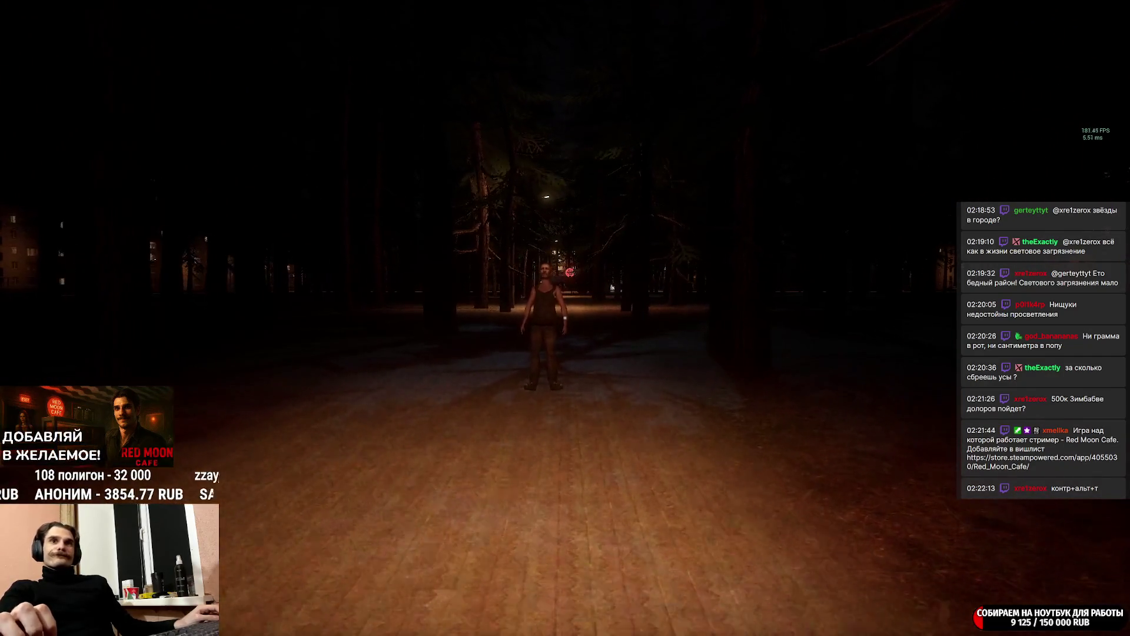
key(w)
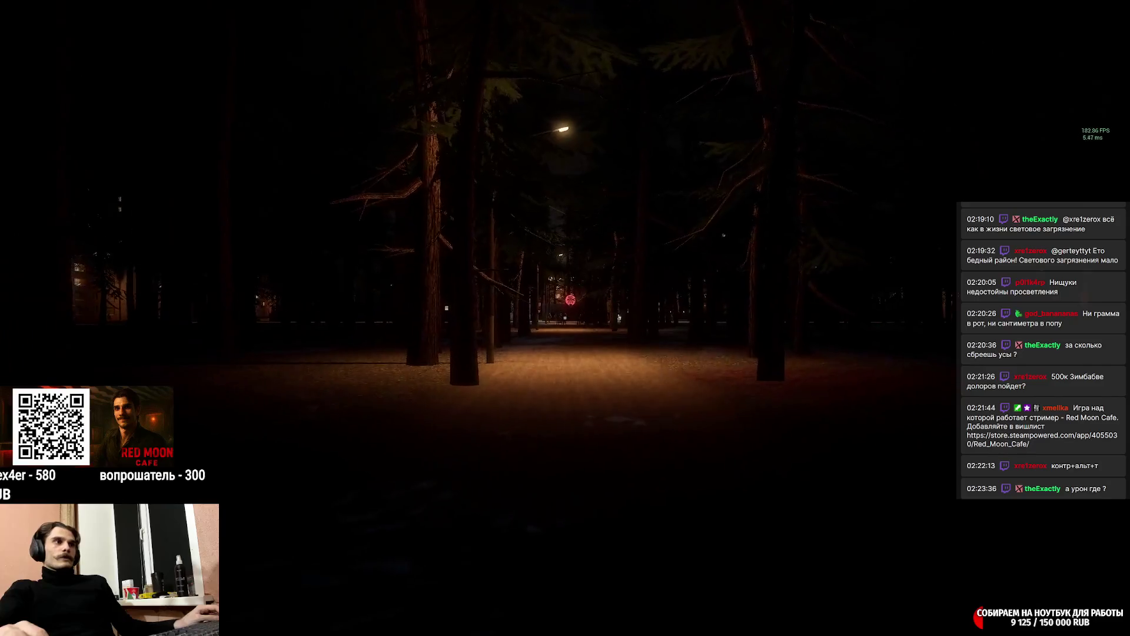
Continue down the path until the glowing Red Moon Cafe sign is straight ahead.
key(w)
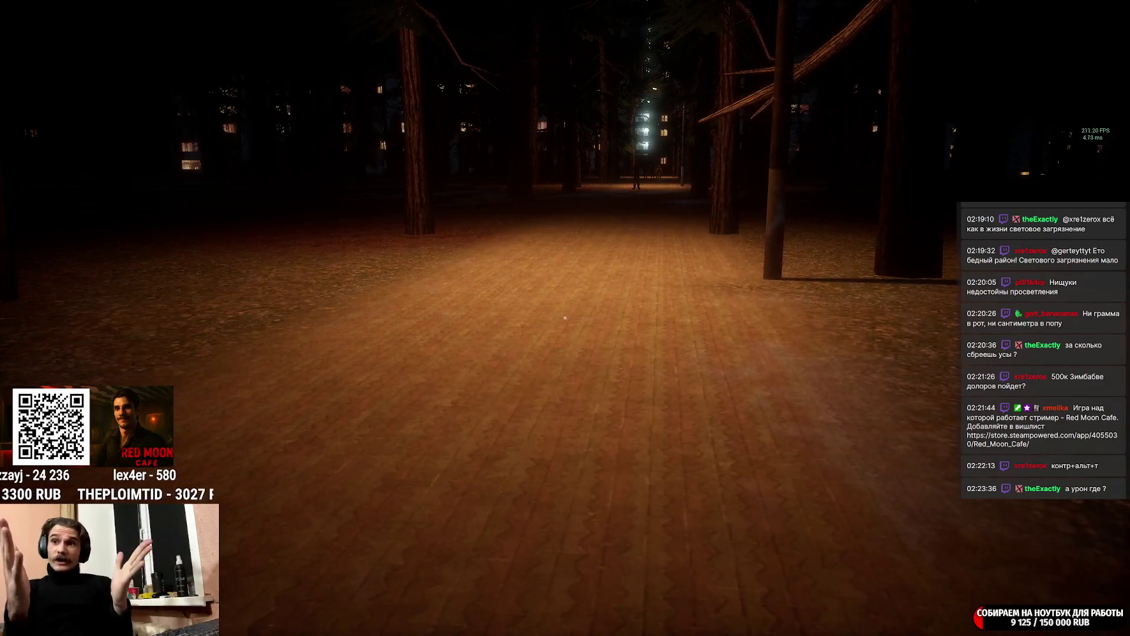
key(w)
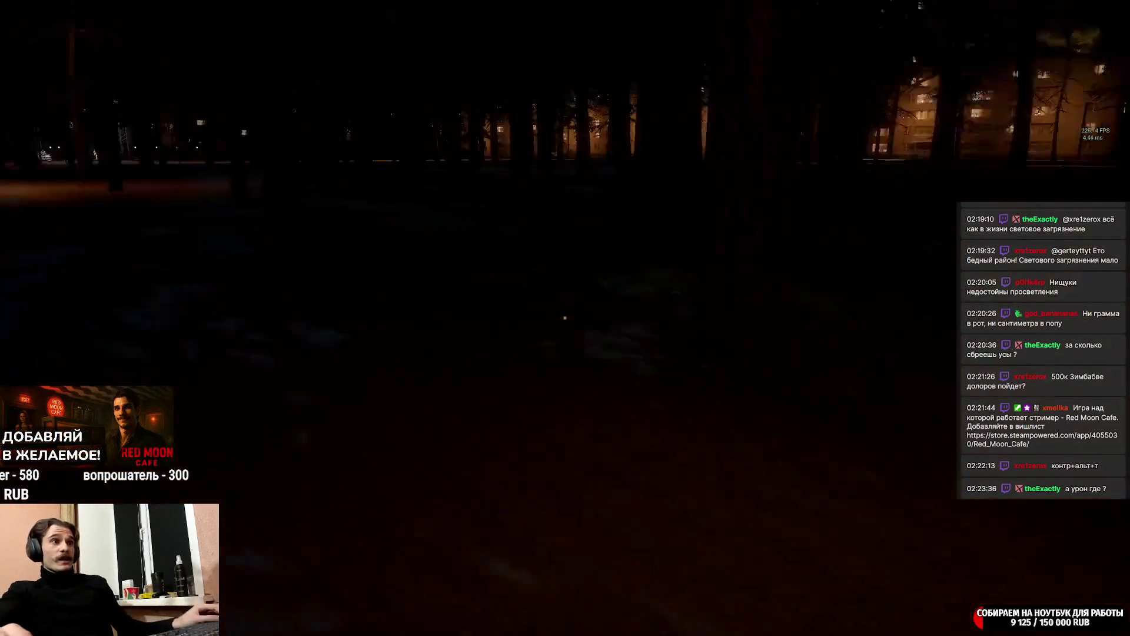
key(w)
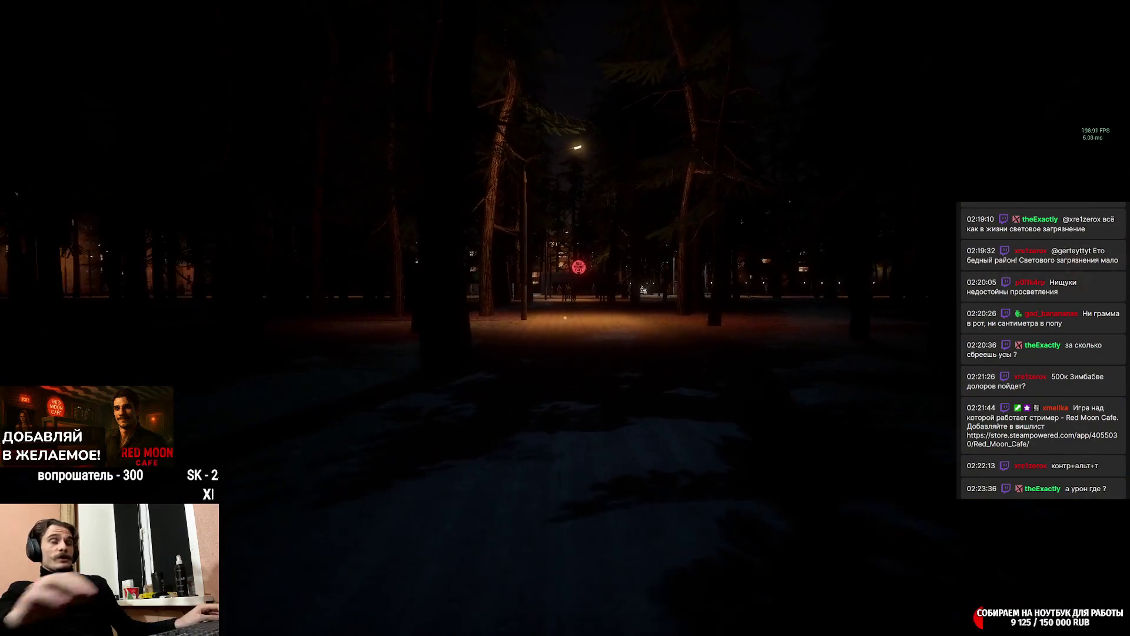
key(w)
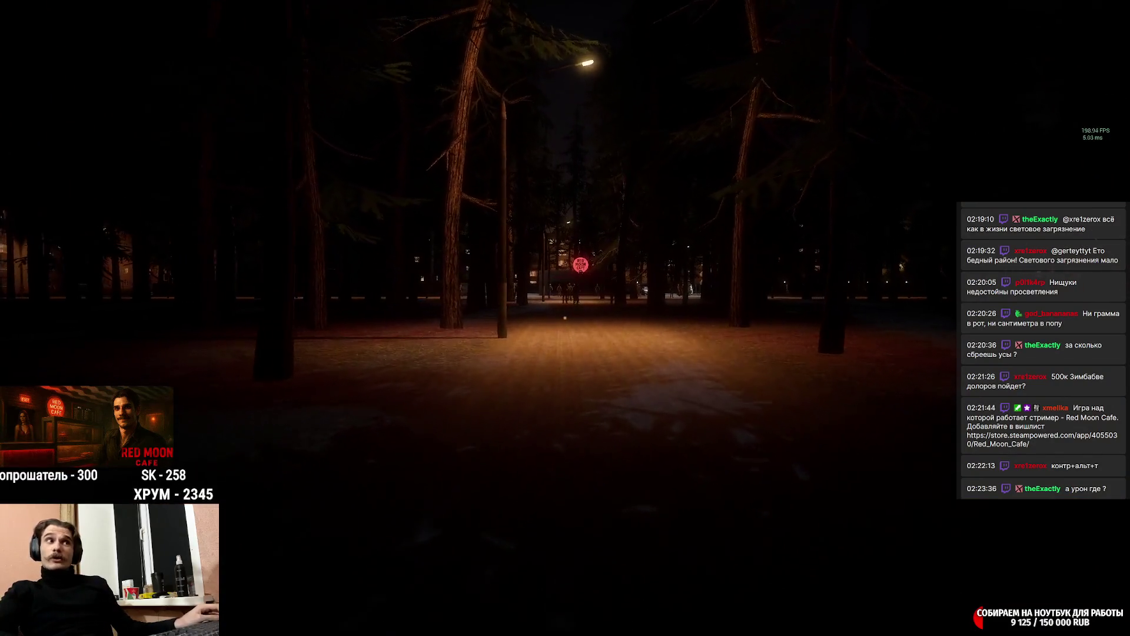
key(w)
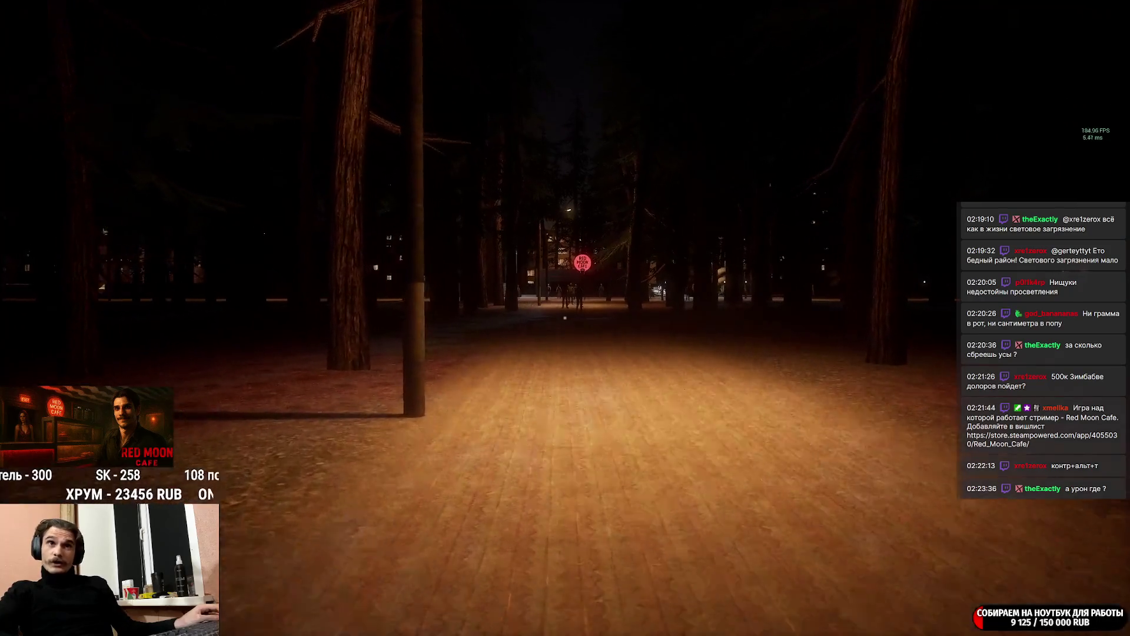
key(w)
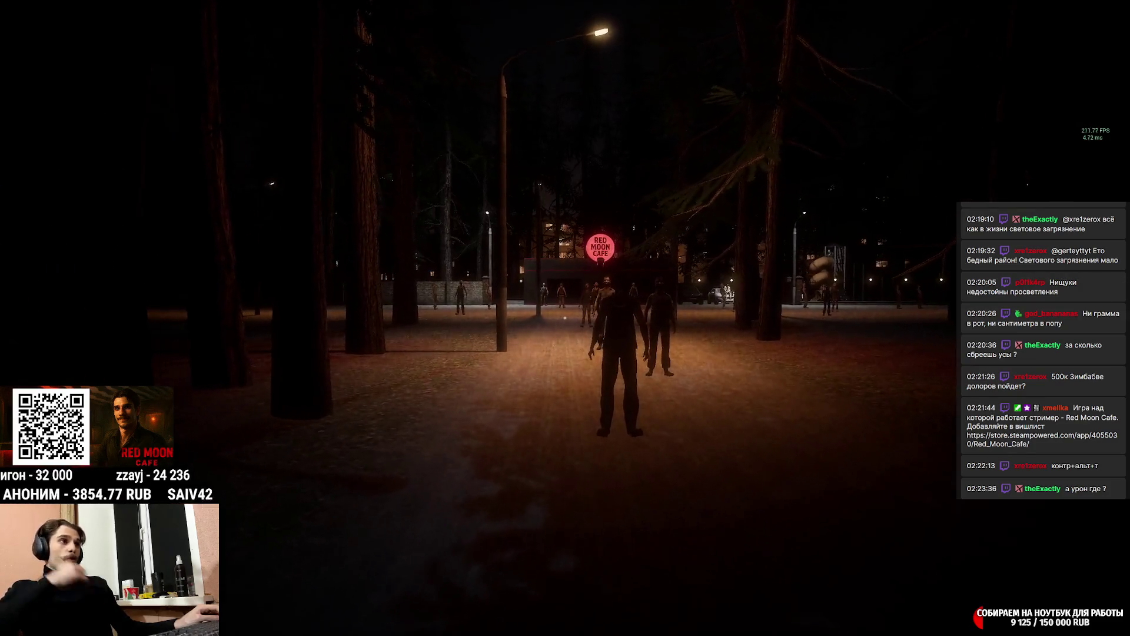
Walk past the figures into the cafe square, then turn toward the brick wall and apartment blocks.
key(w)
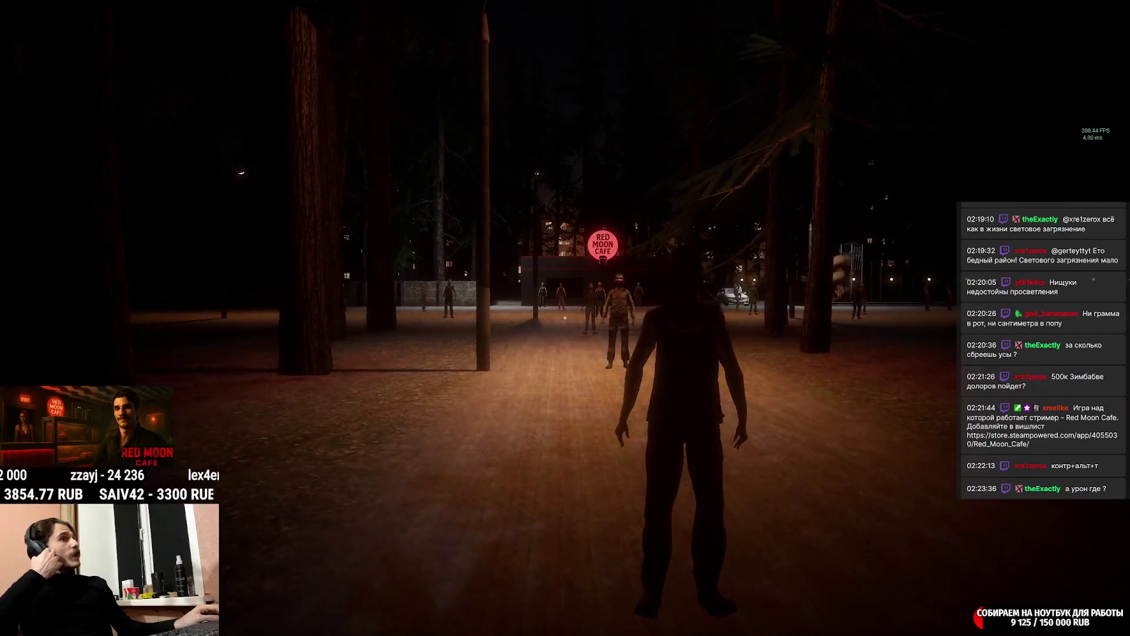
key(w)
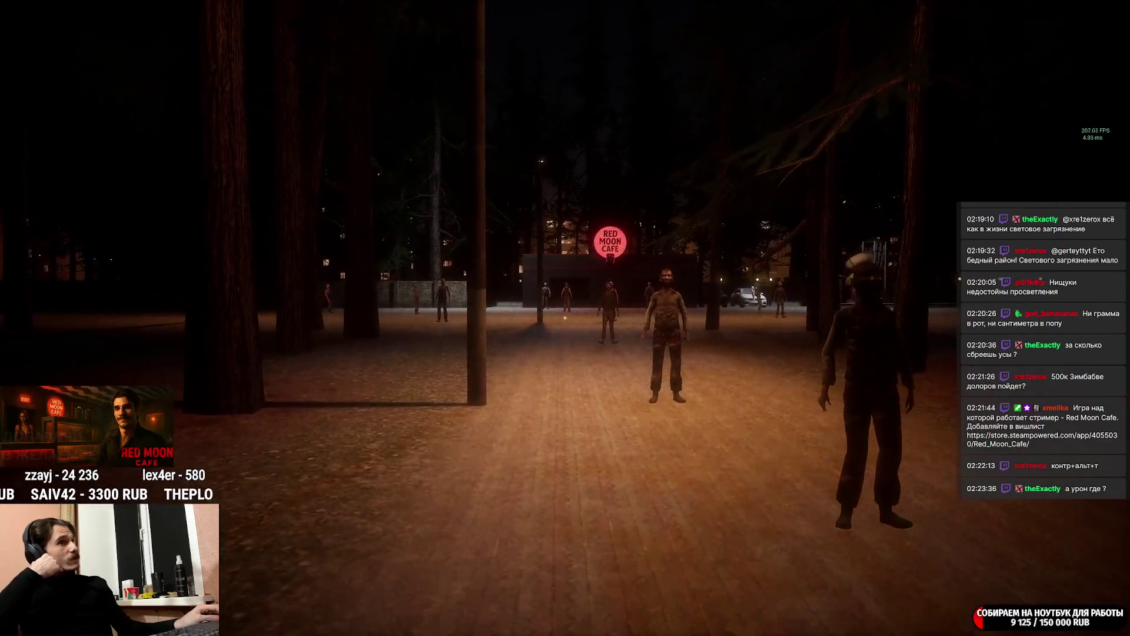
key(w)
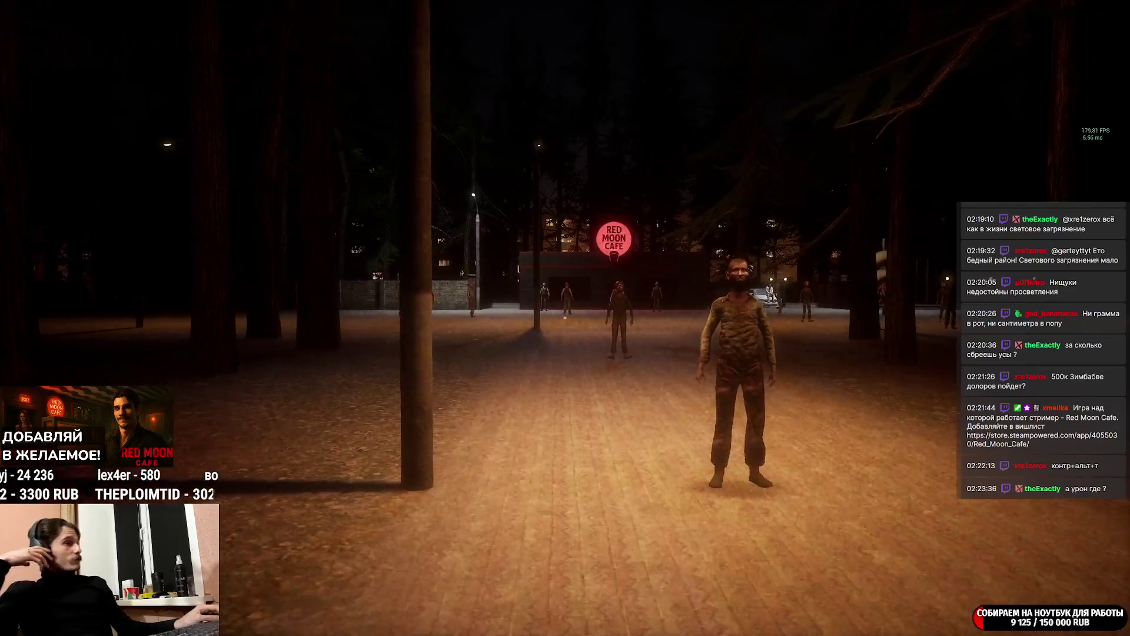
key(w)
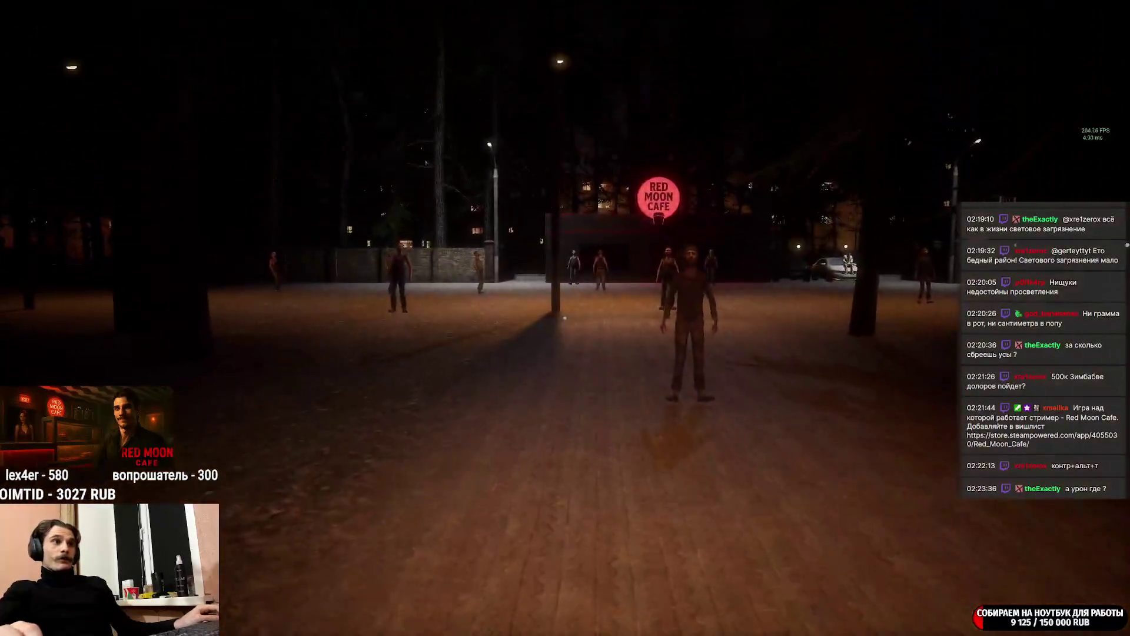
key(w)
key(w)
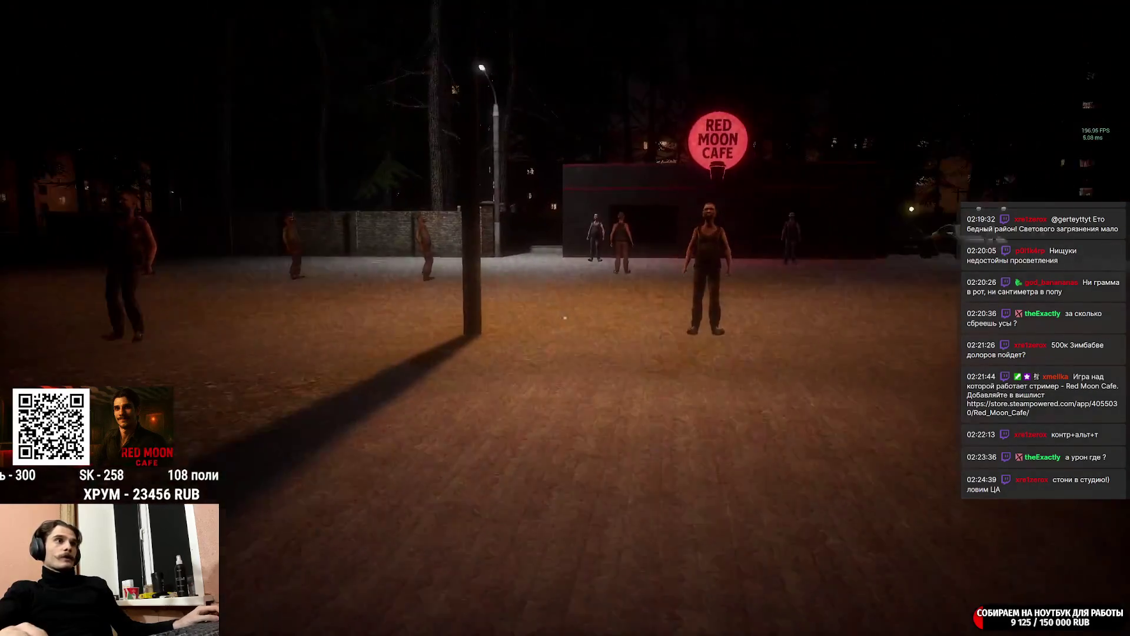
key(w)
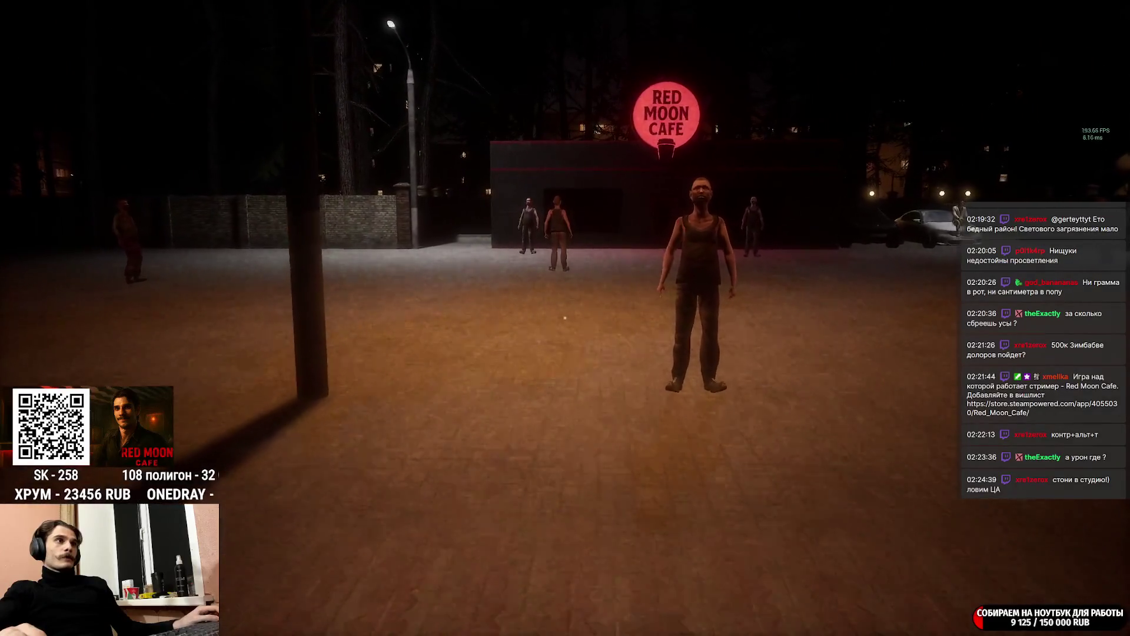
key(w)
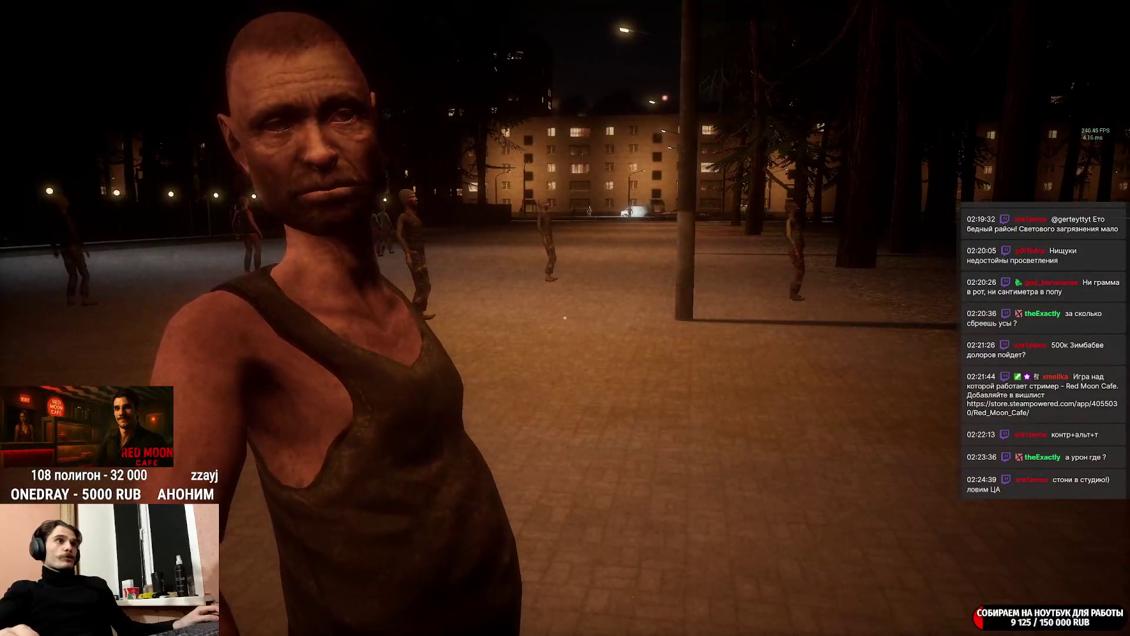
Cross the lot to the cafe entrance and open the door with E to step inside.
key(w)
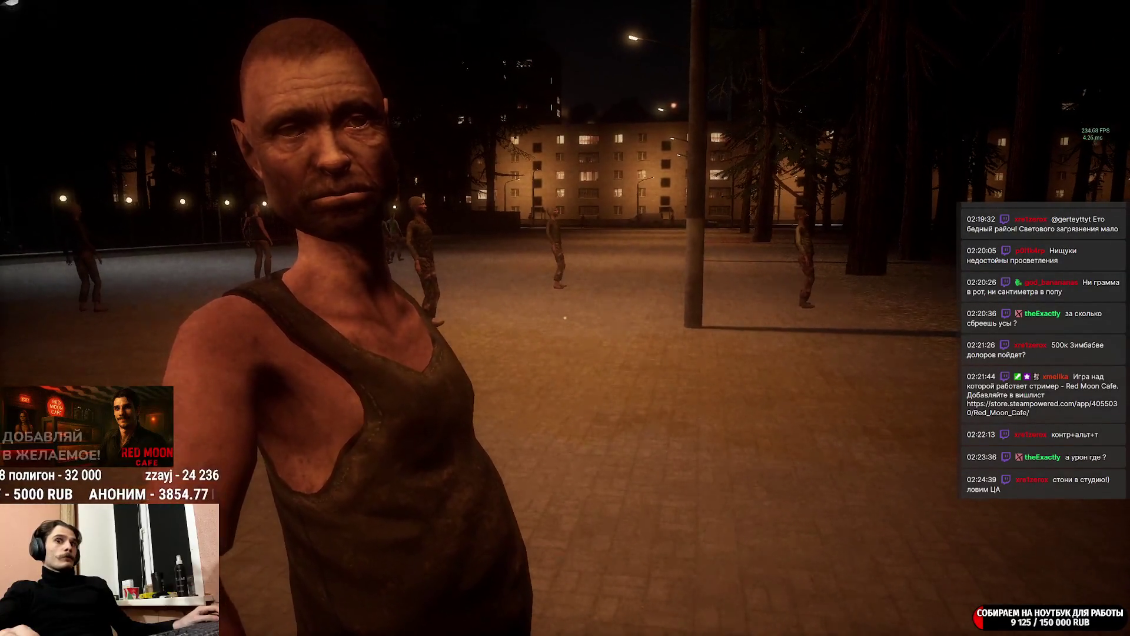
key(w)
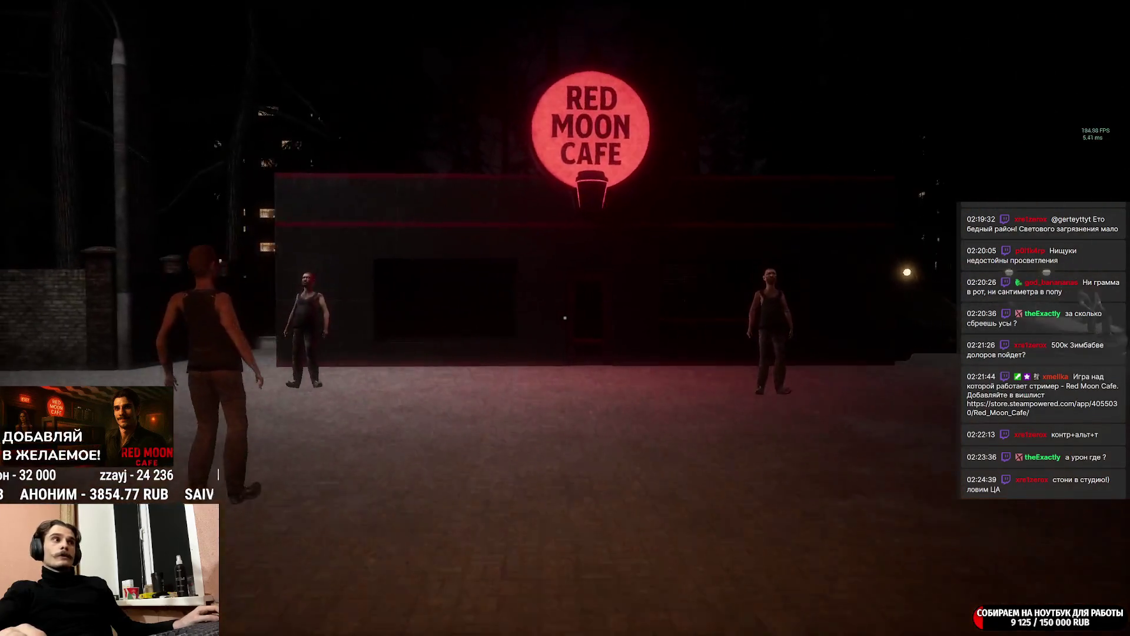
key(w)
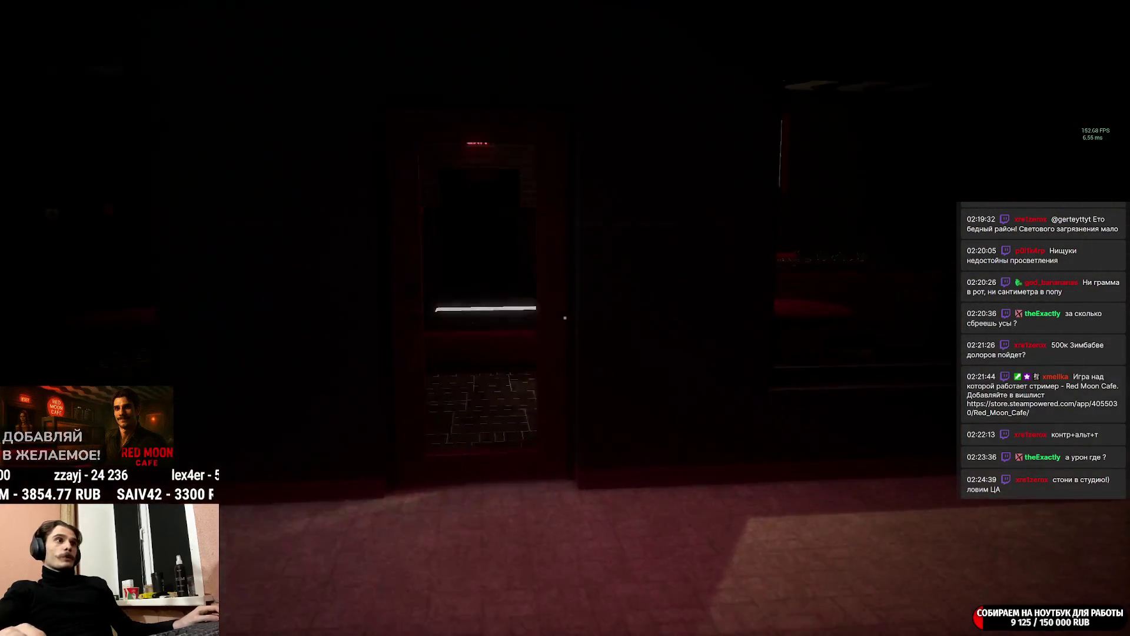
key(e)
Walk past the counter into the women's restroom, then back to the dining area.
key(w)
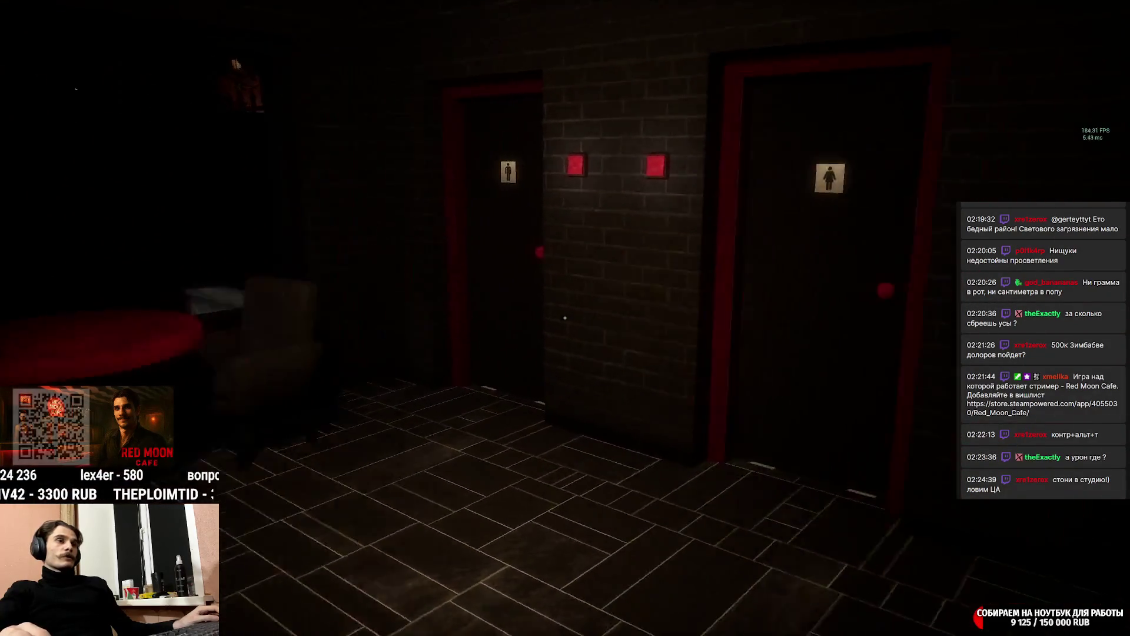
key(w)
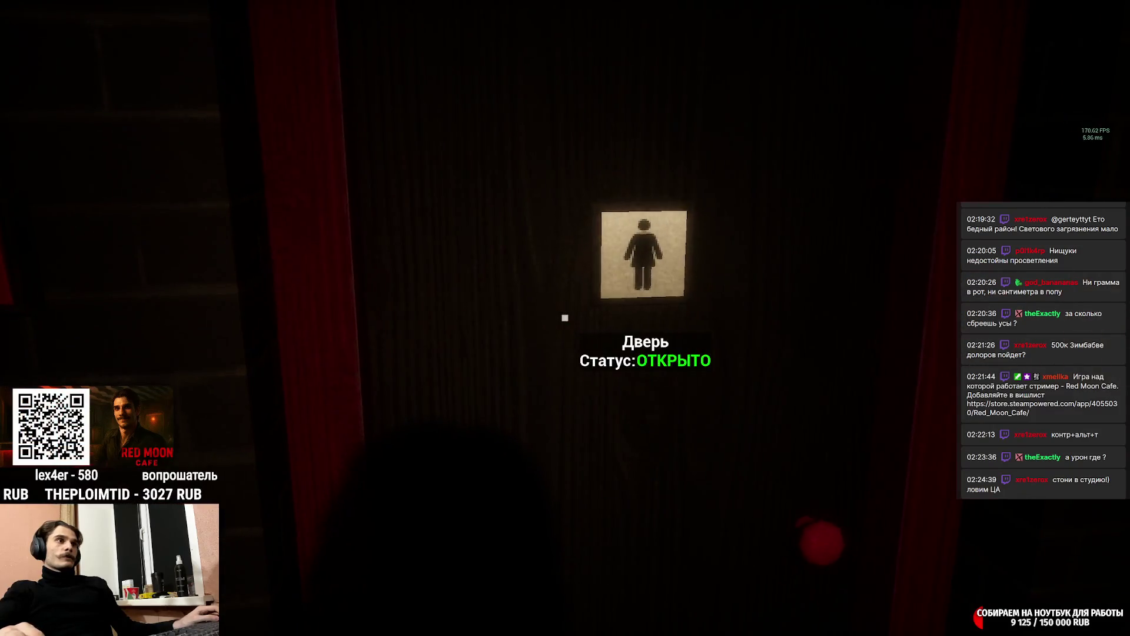
key(w)
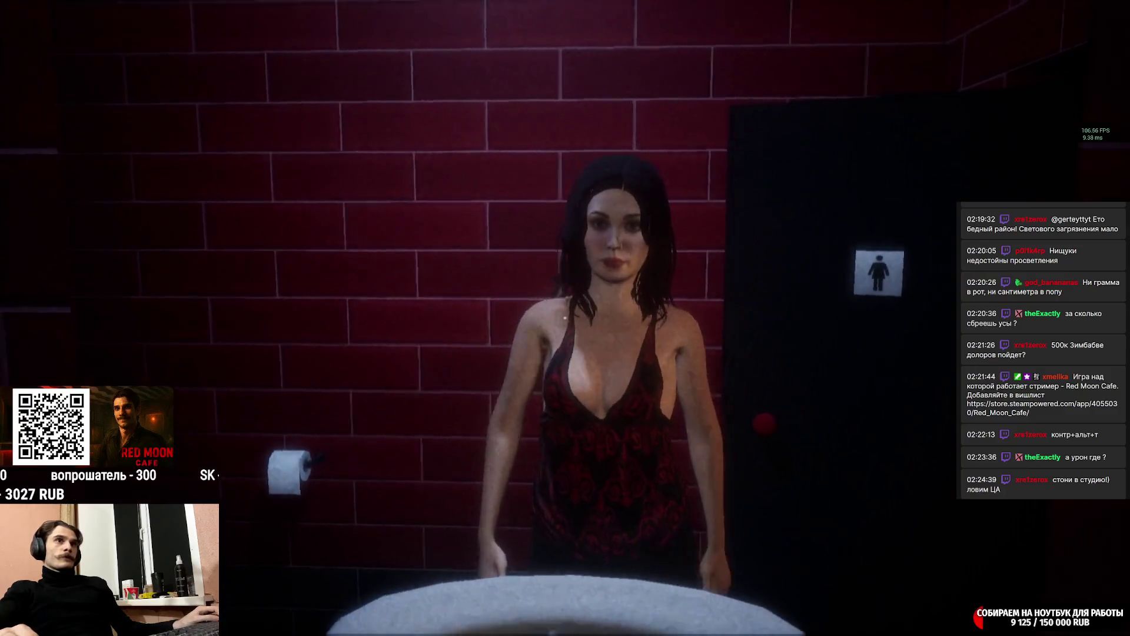
key(w)
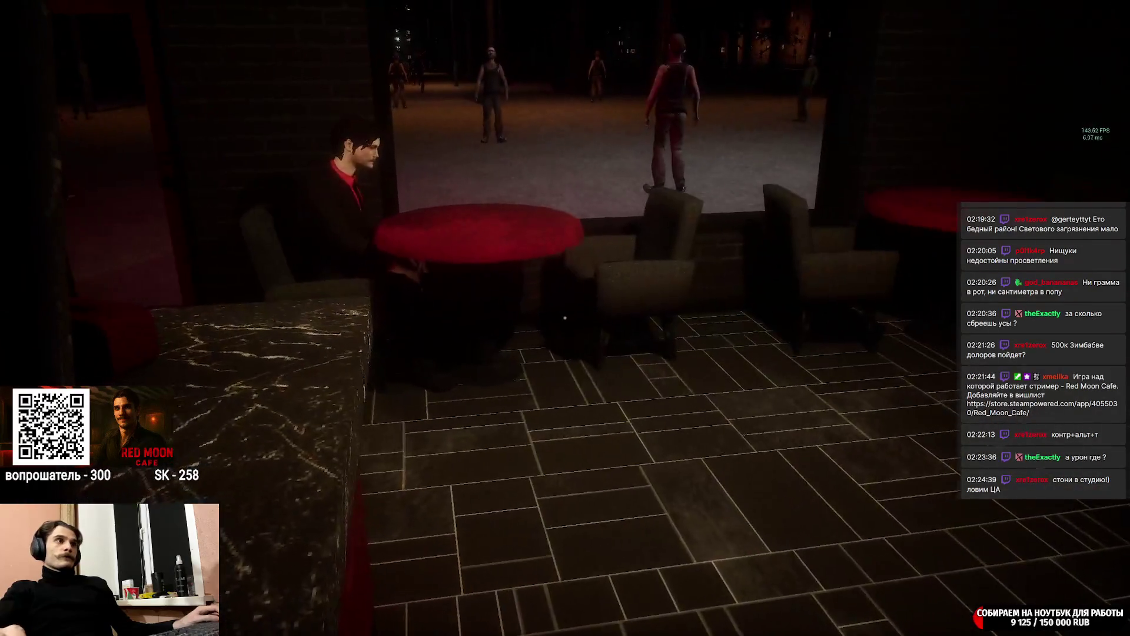
Sit in the free armchair at the red window table, opposite the man in the dark suit.
key(w)
key(w)
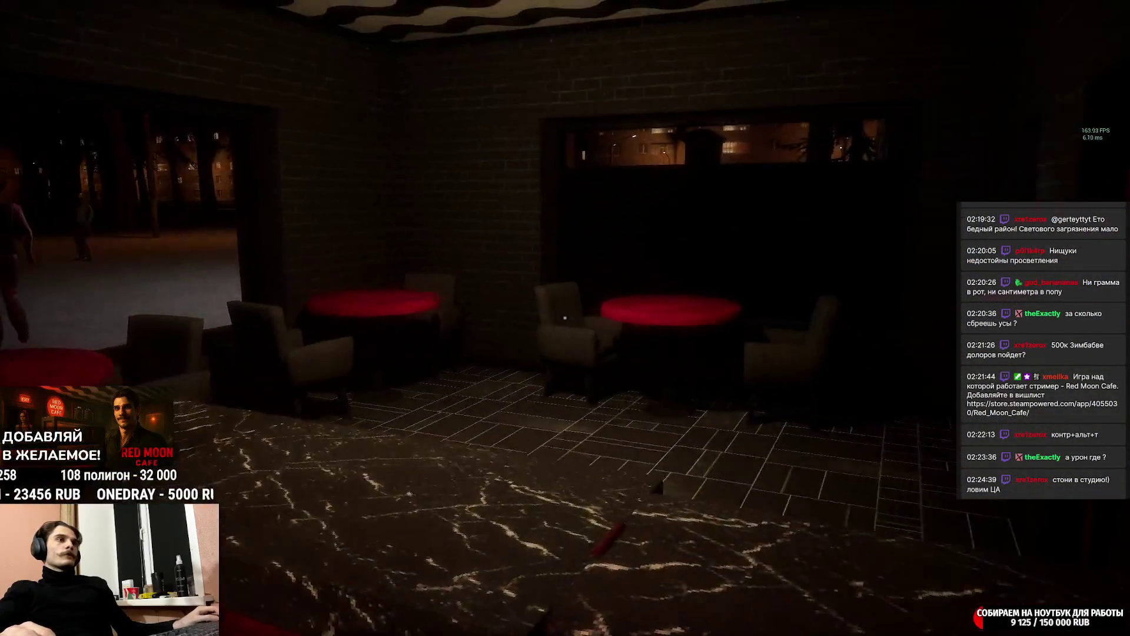
key(w)
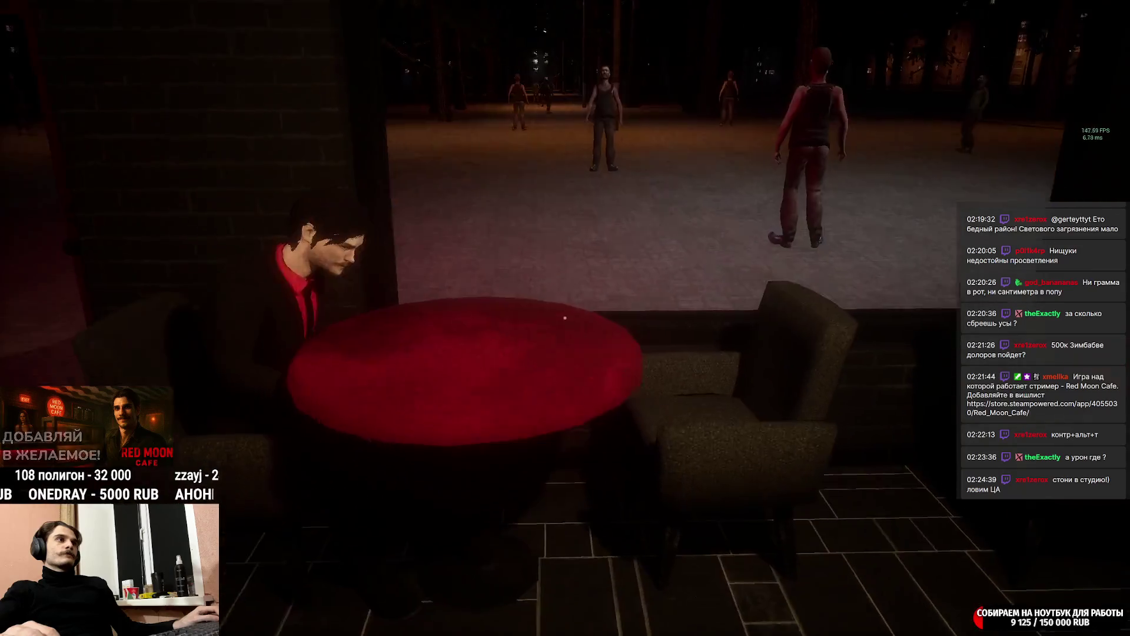
key(e)
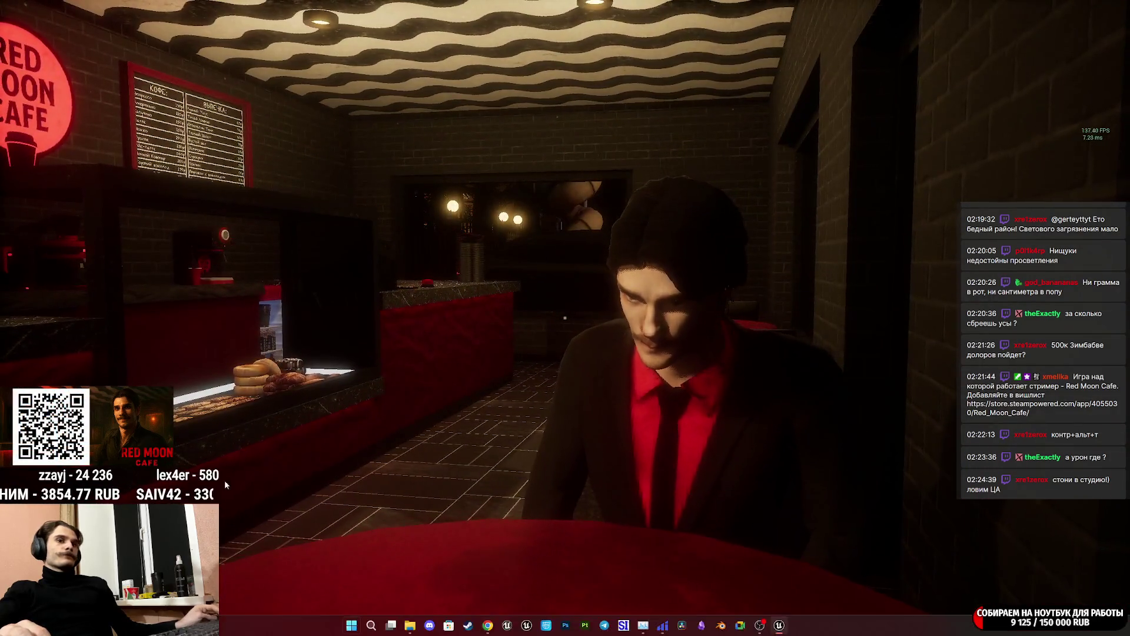
key(super)
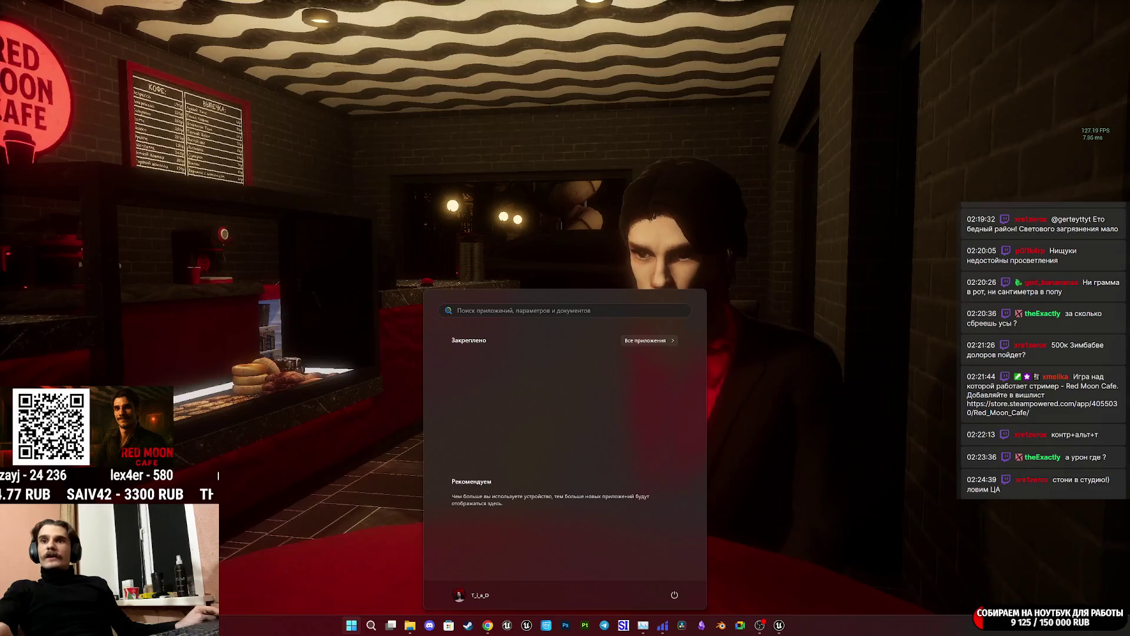
Dismiss the Windows Start menu to bring back the full-screen Red Moon Cafe game.
key(super)
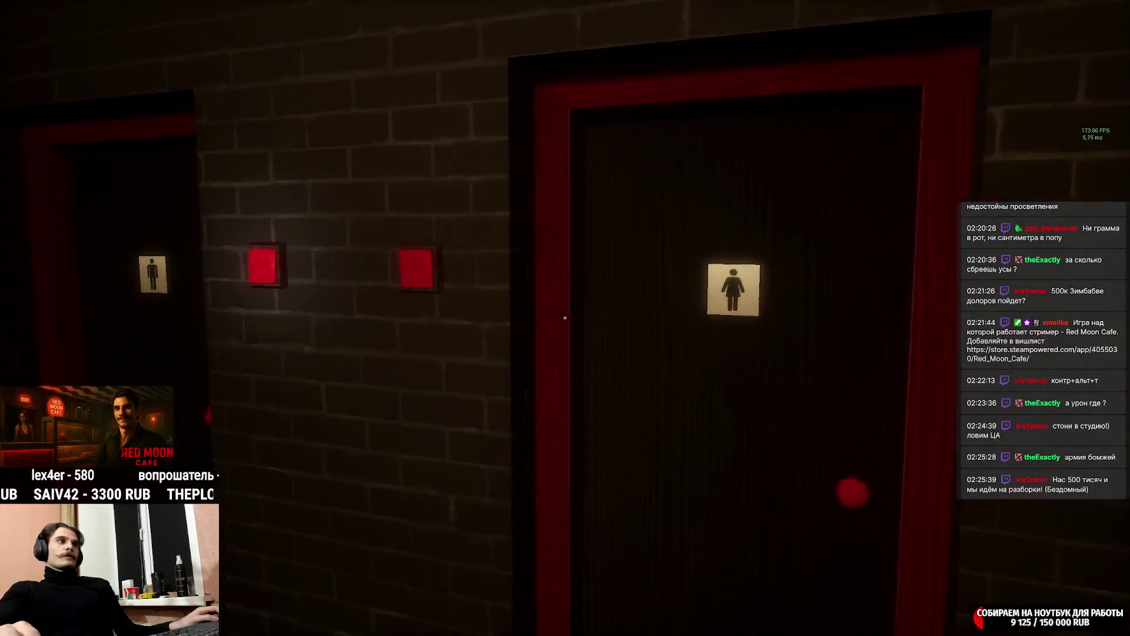
Enter the men's restroom, look around, and walk back through the dining area toward the seated customer.
key(w)
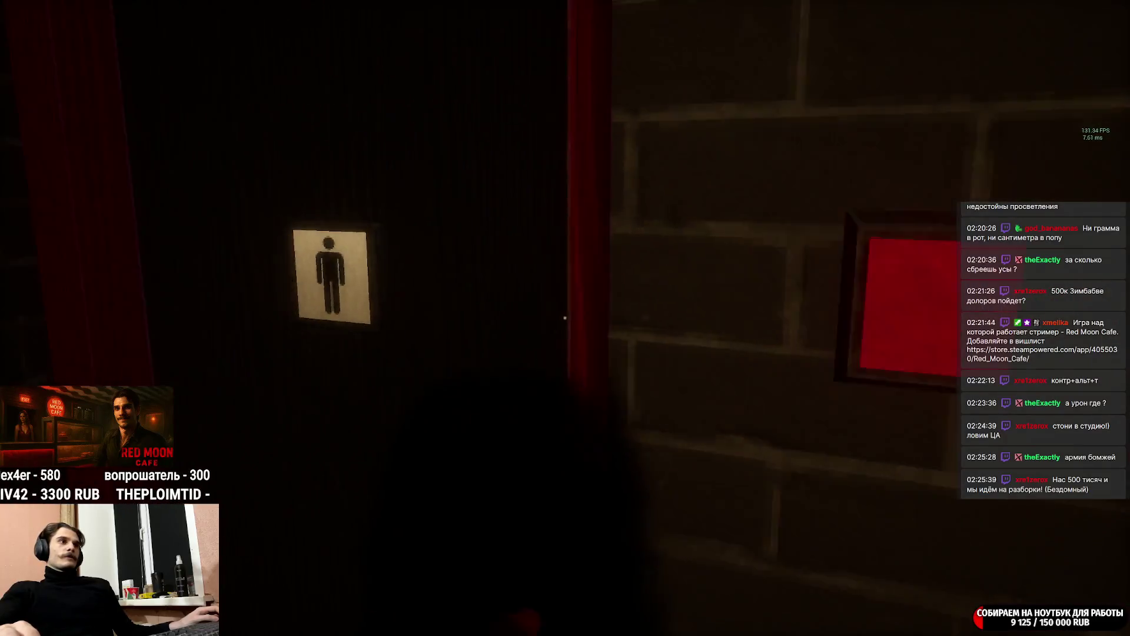
click(564, 318)
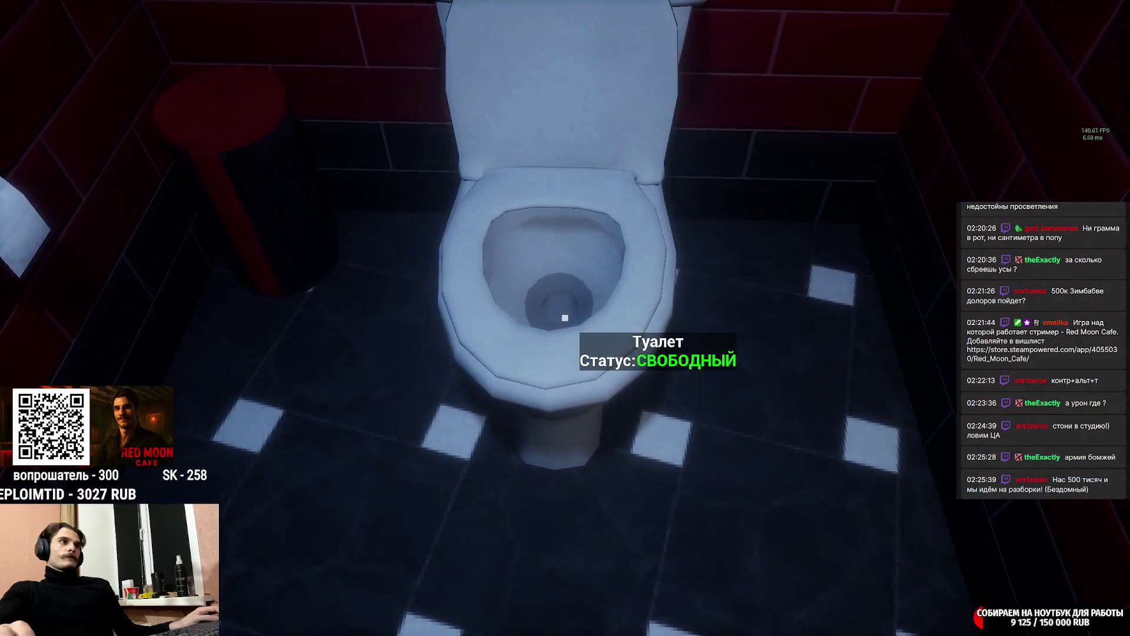
click(565, 318)
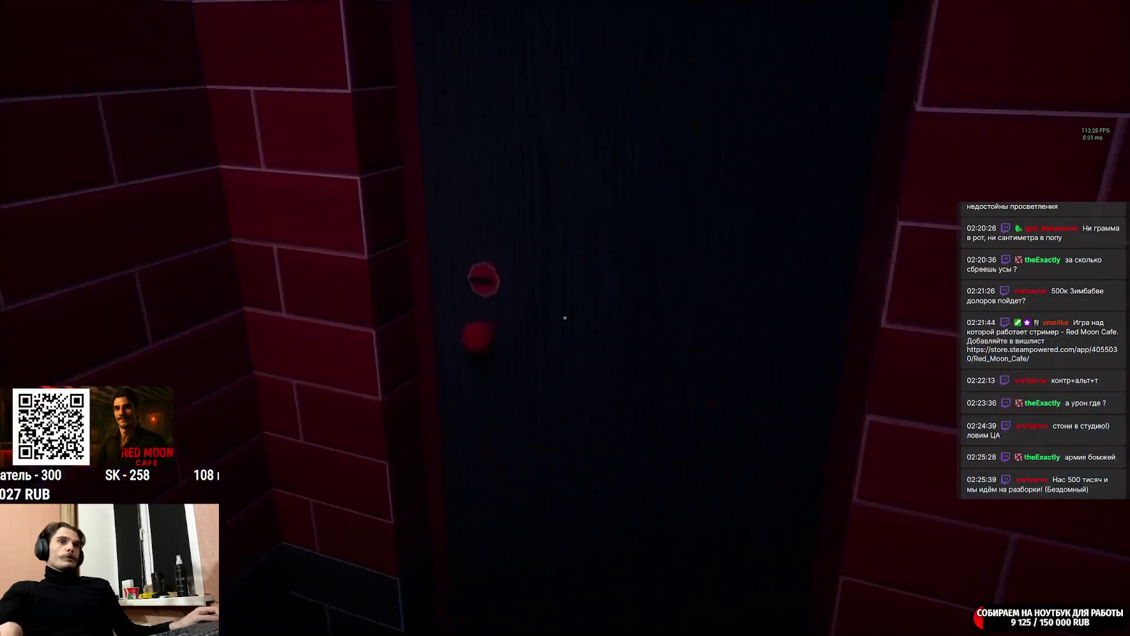
click(564, 318)
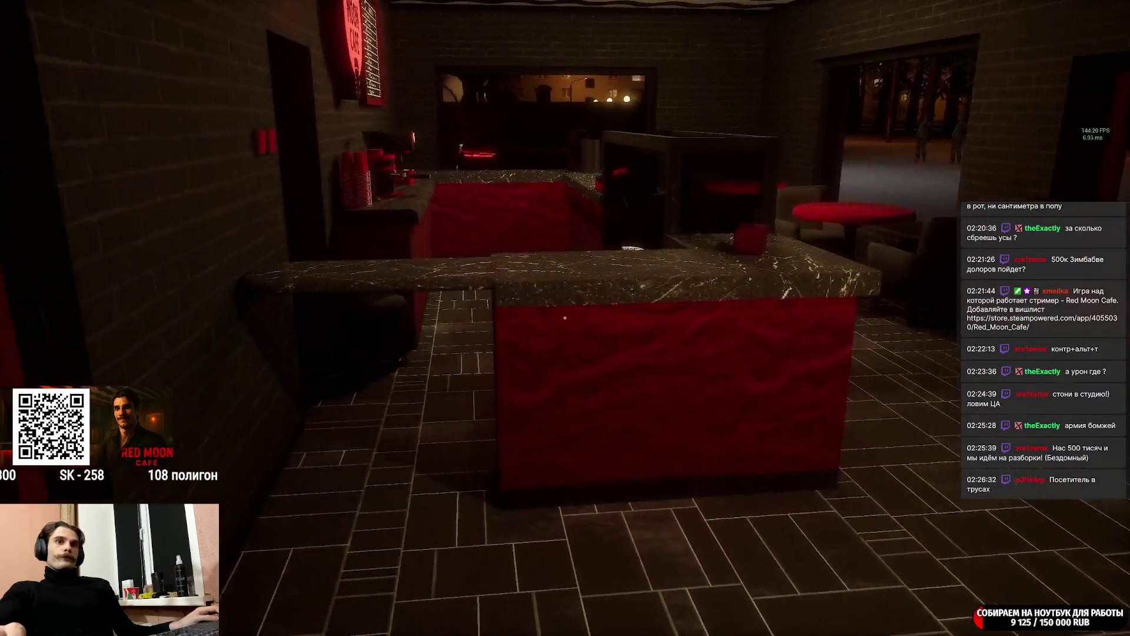
key(w)
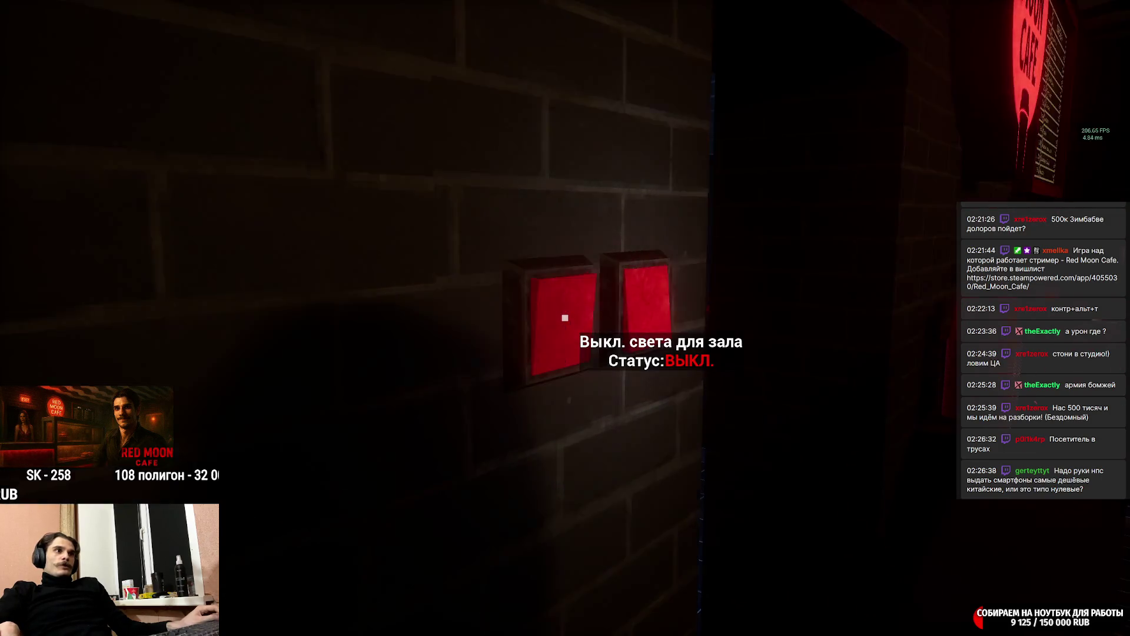
Switch the hall lights back on and strafe around the pillar to face the pastry display.
key(e)
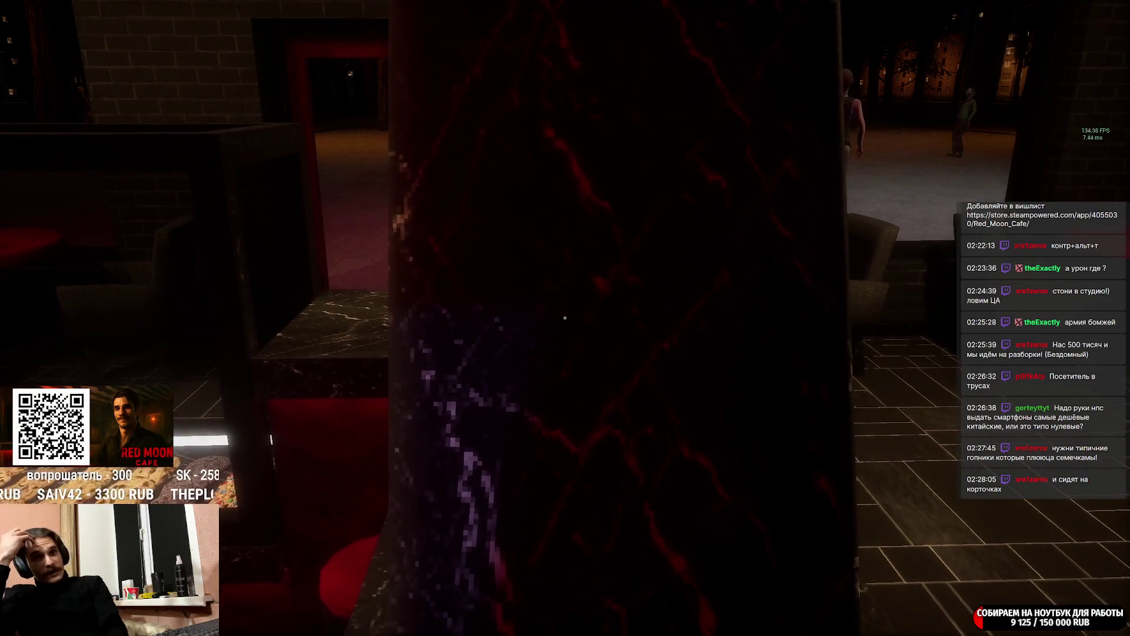
key(a)
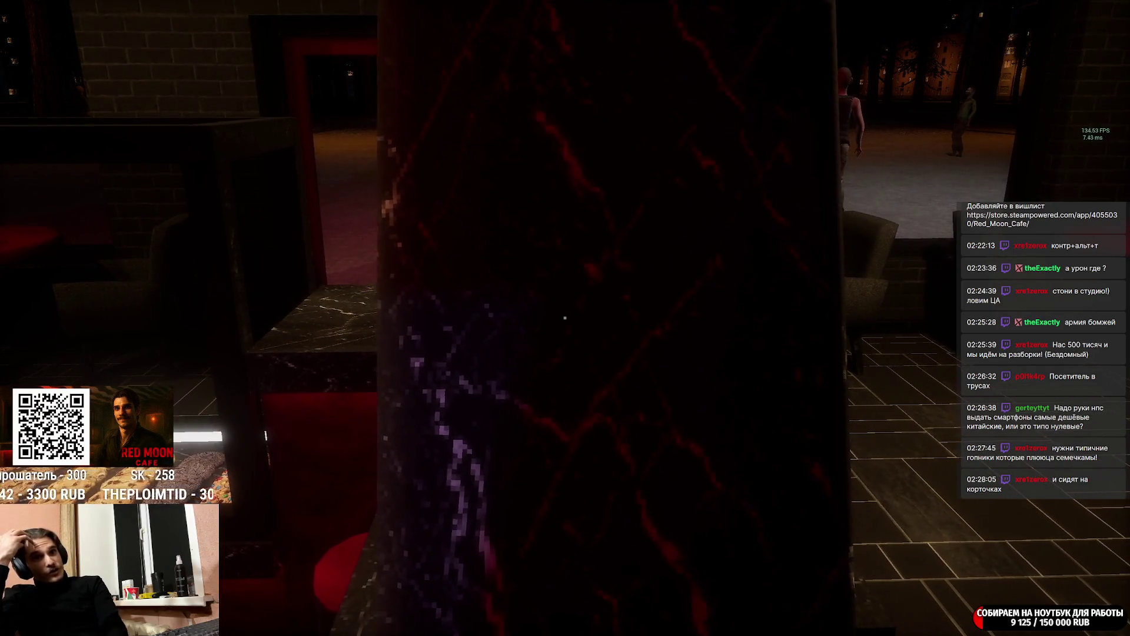
key(a)
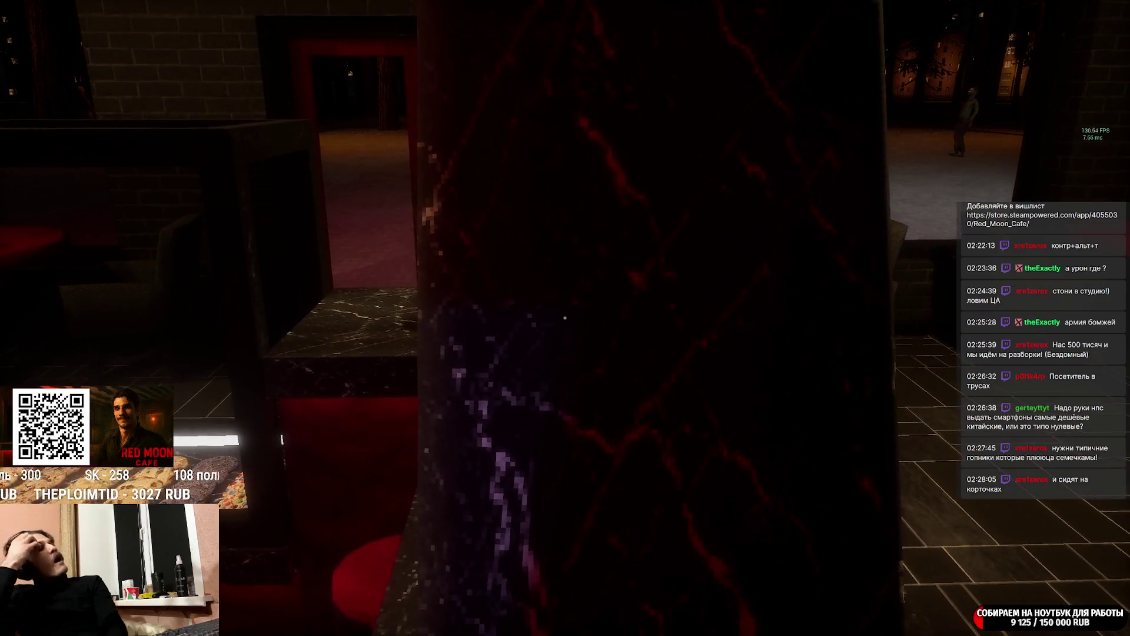
key(a)
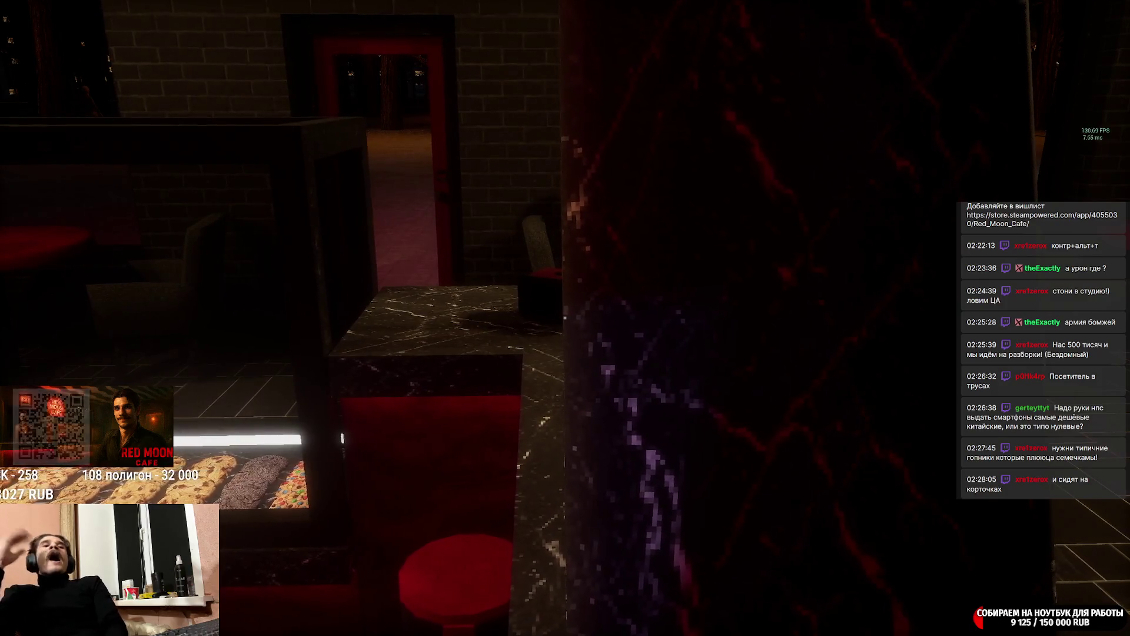
key(d)
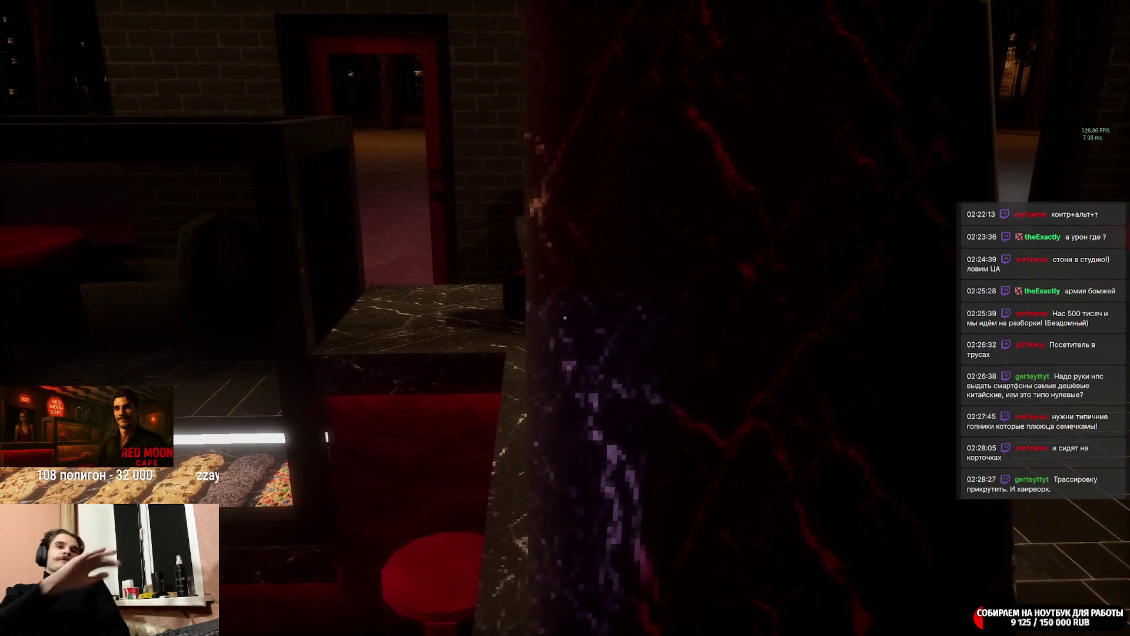
key(d)
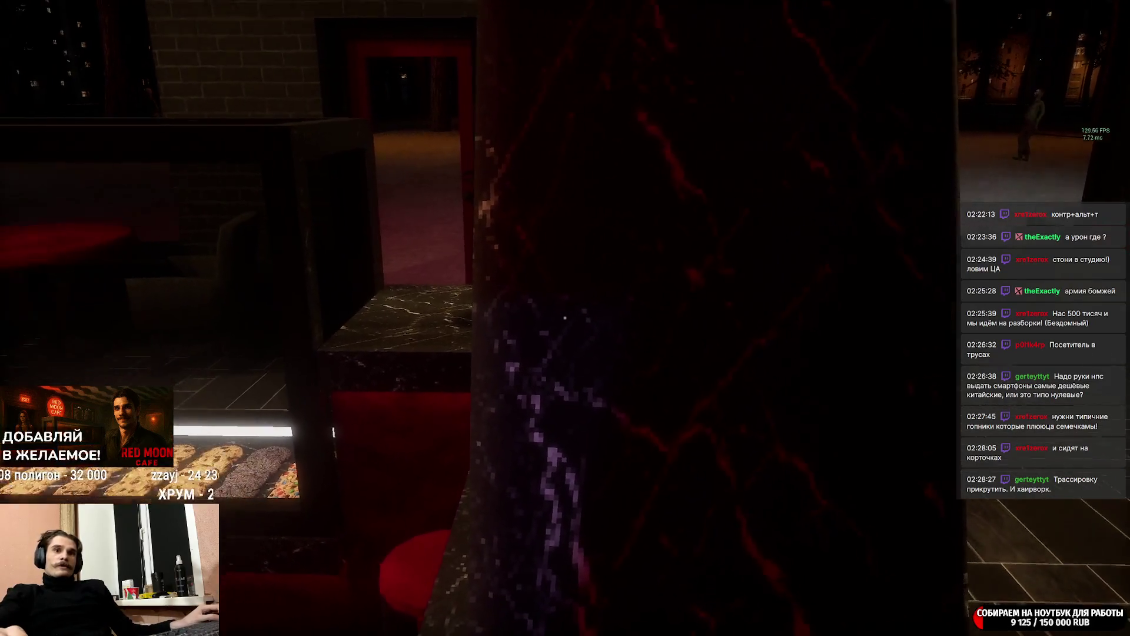
mouse_move(565, 318)
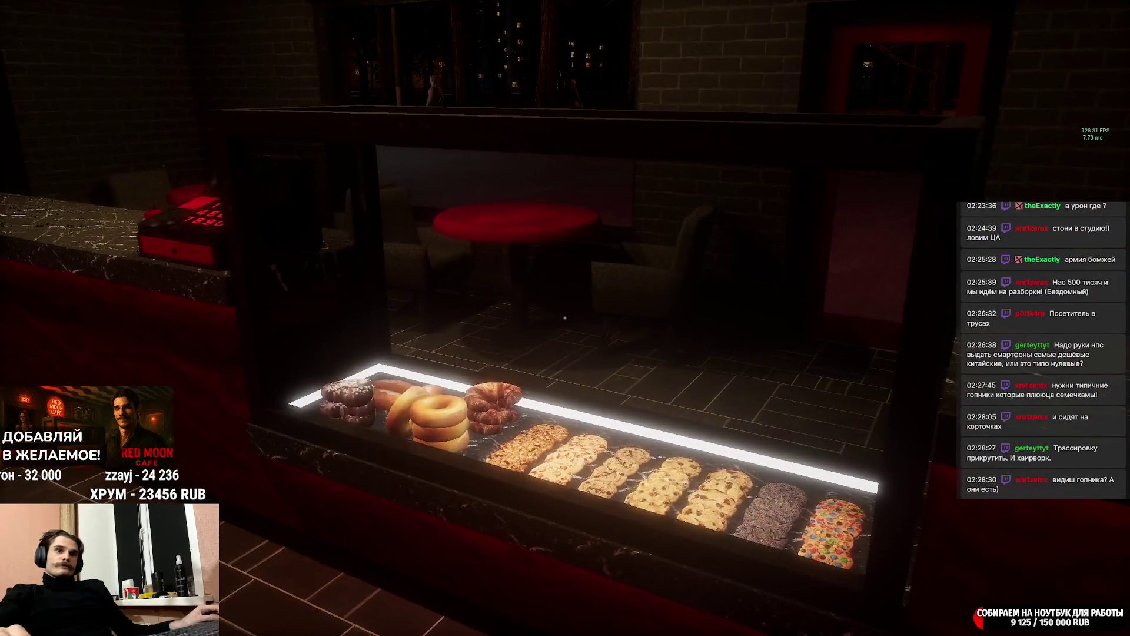
key(w)
key(s)
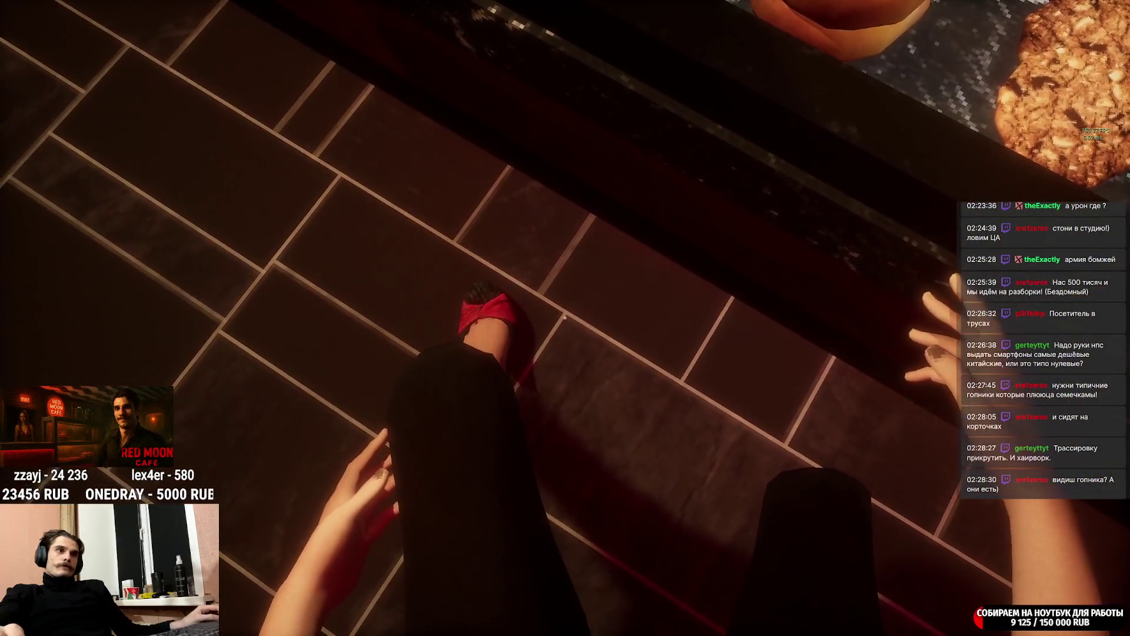
mouse_move(565, 318)
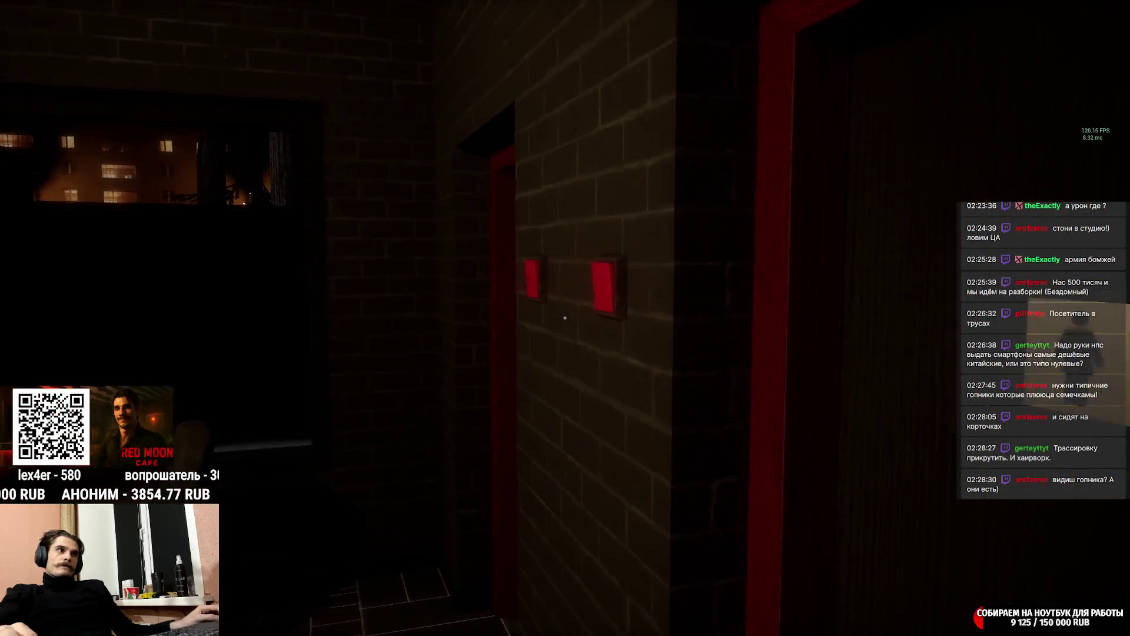
key(w)
click(565, 318)
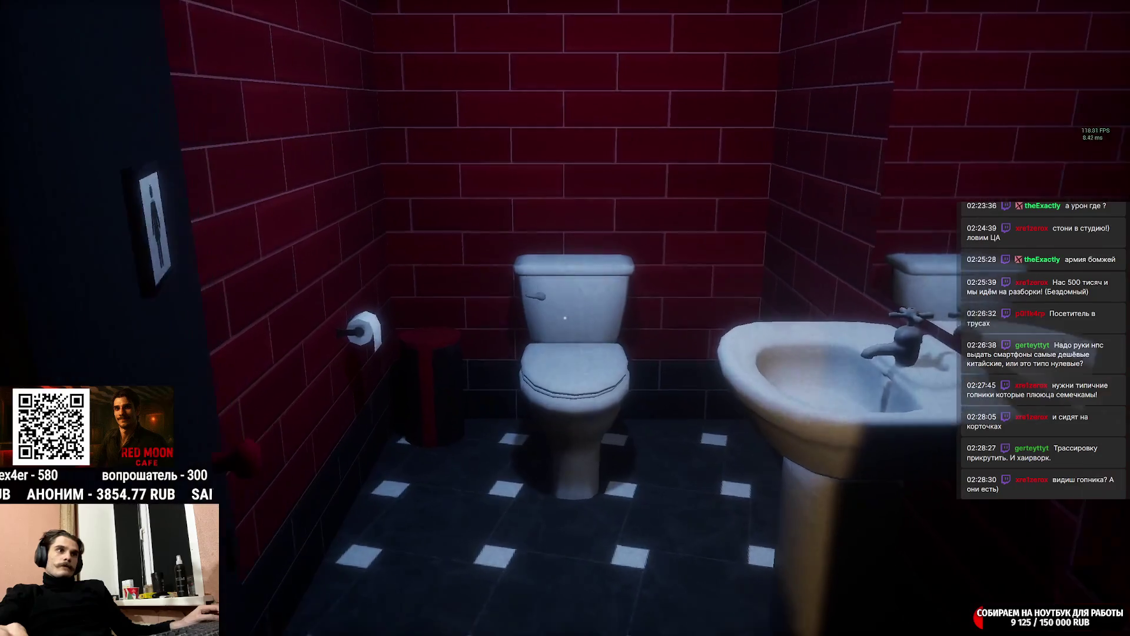
mouse_move(565, 318)
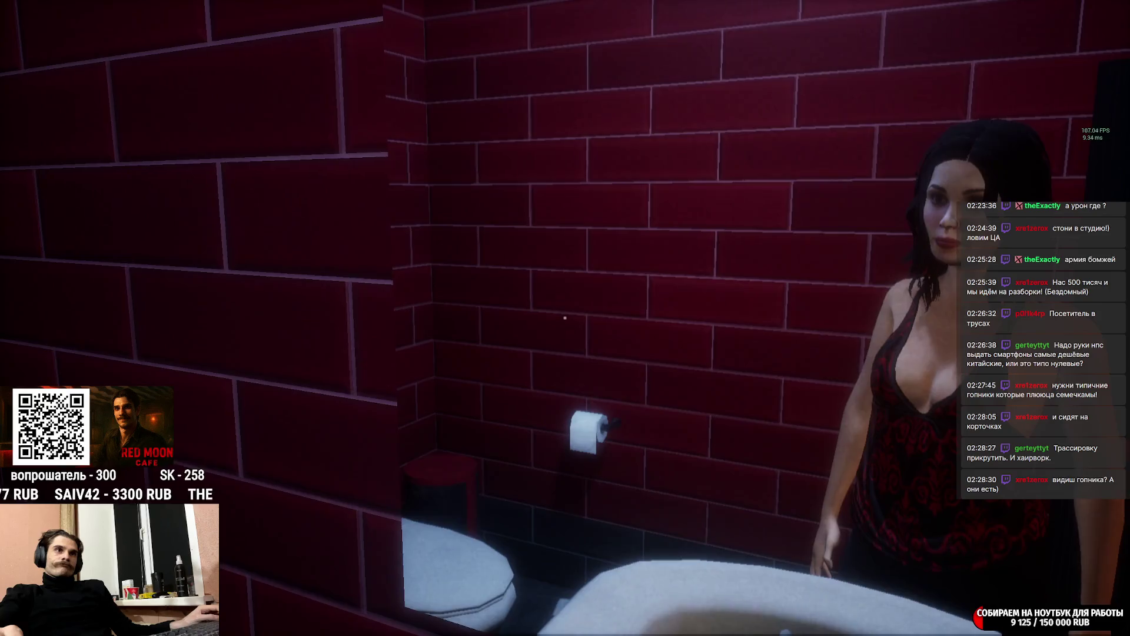
key(w)
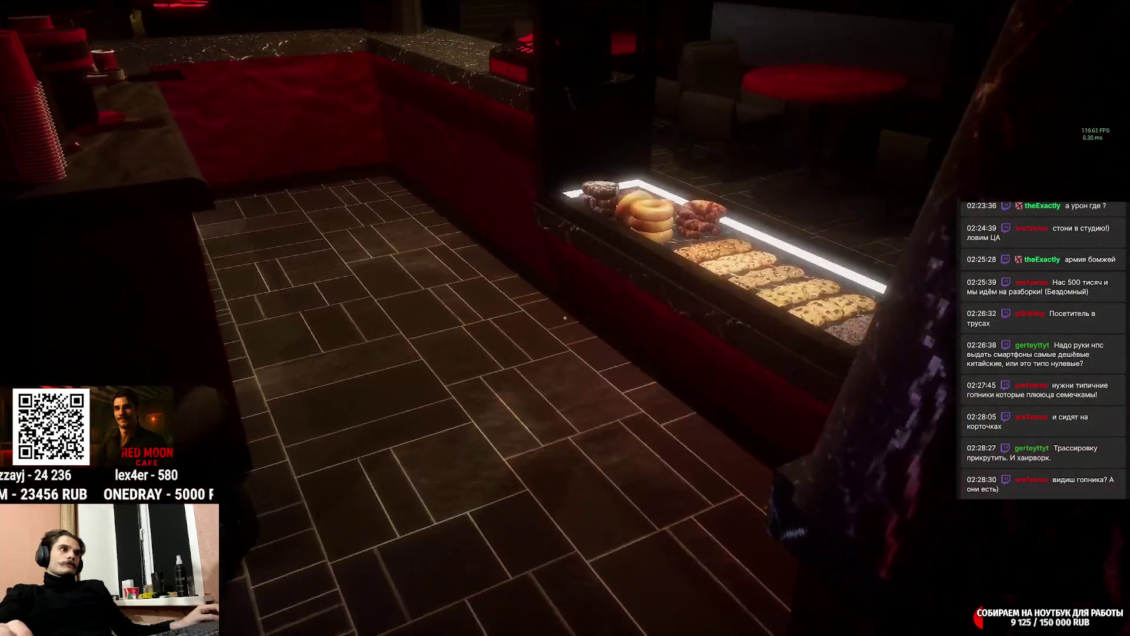
At the pastry display, pick up a donut and the Лунный Укус and Тихая Лощина cookies, returning one.
key(w)
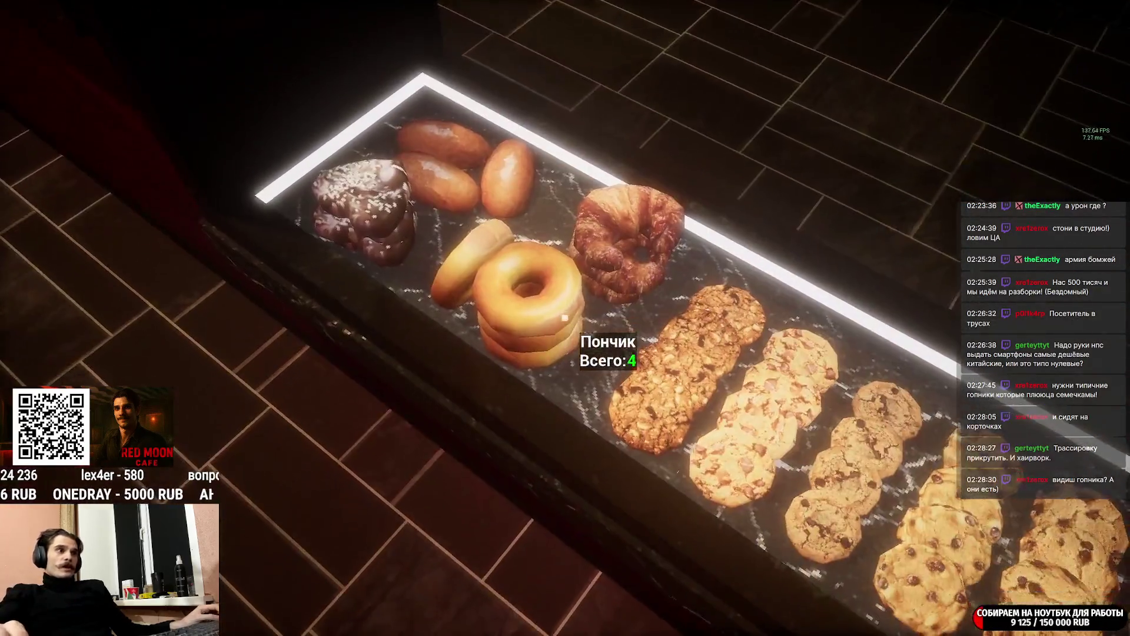
click(565, 318)
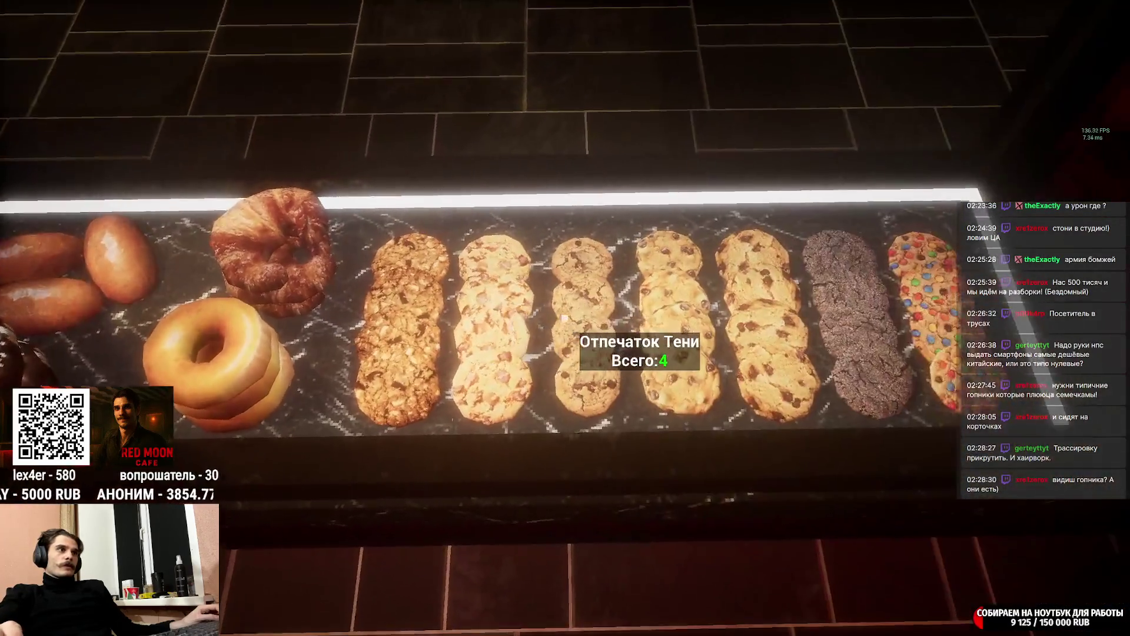
click(565, 317)
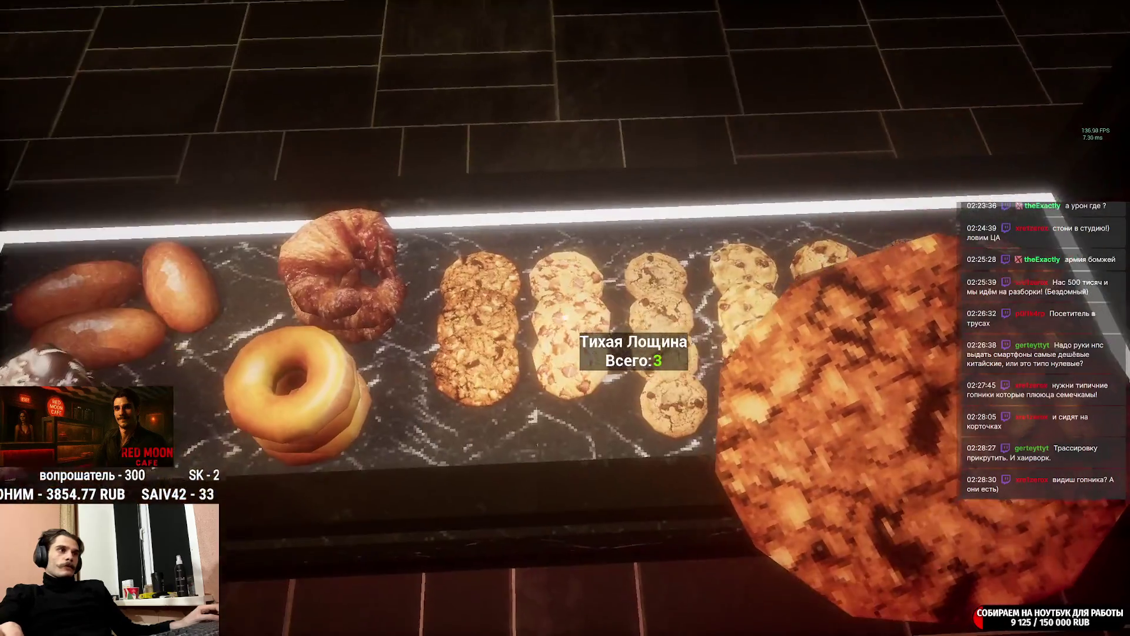
click(565, 318)
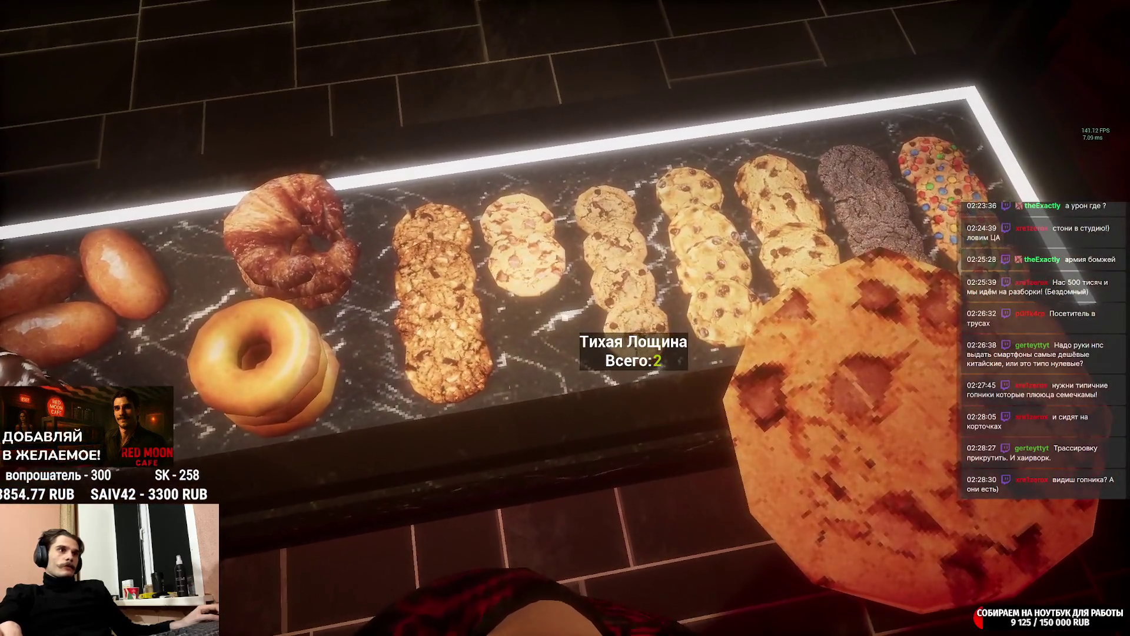
click(566, 318)
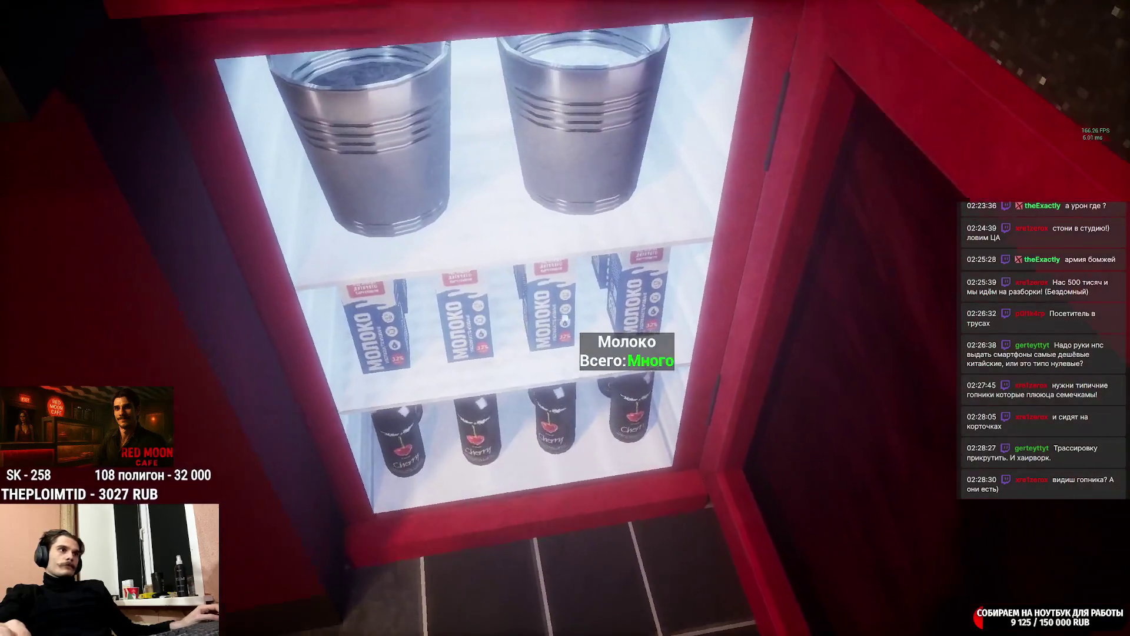
Set the milk carton on the counter, bin the empty carton, and head into the storage room.
key(s)
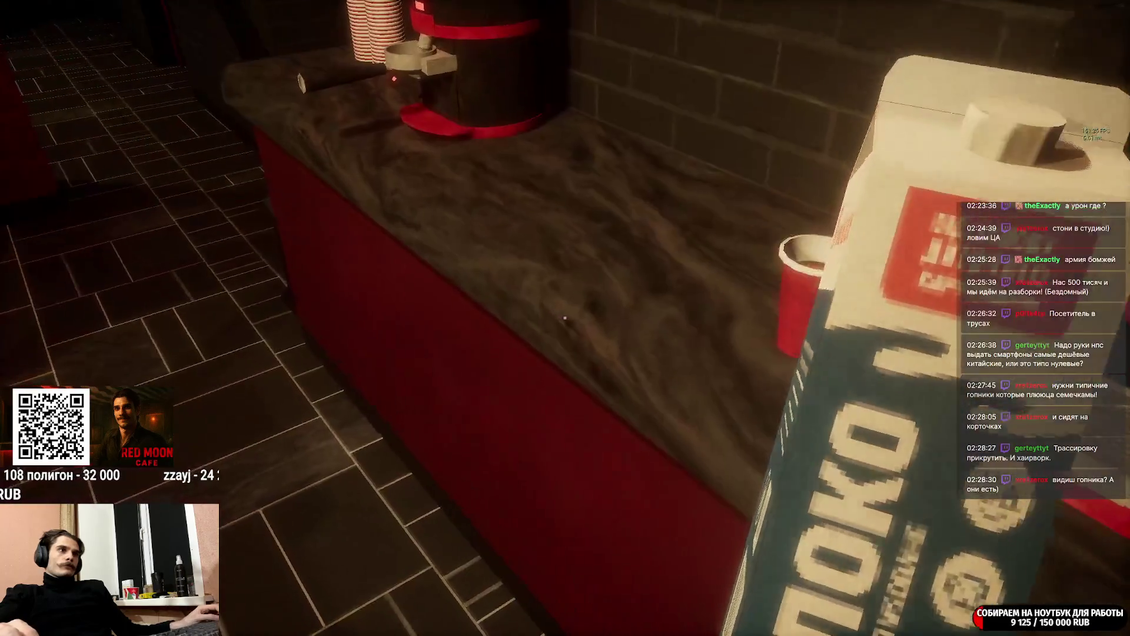
key(s)
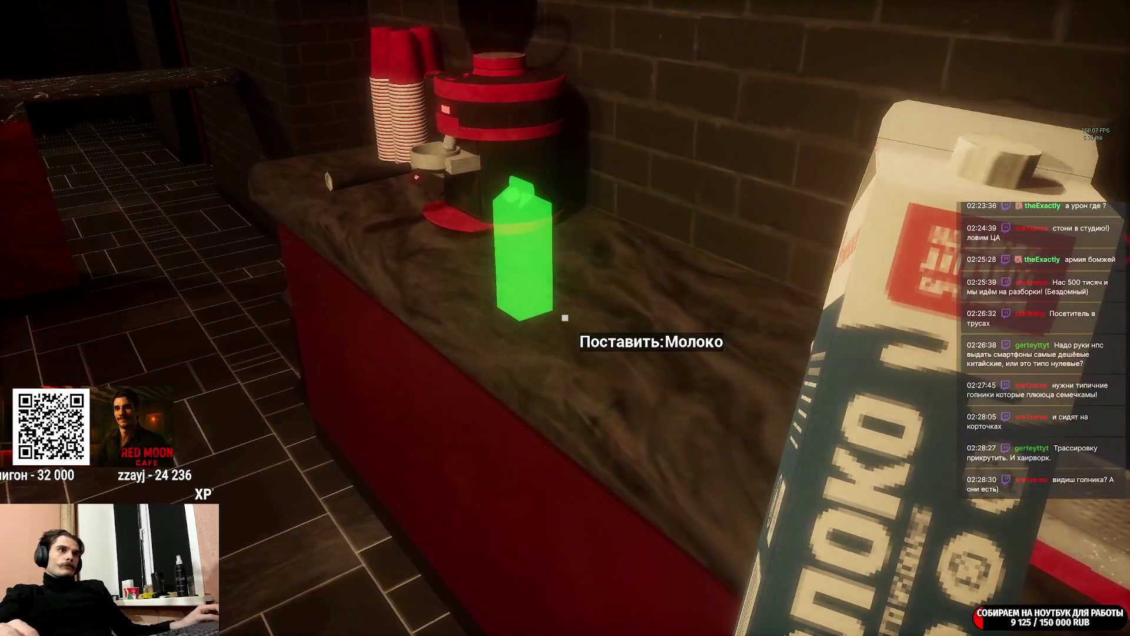
click(565, 318)
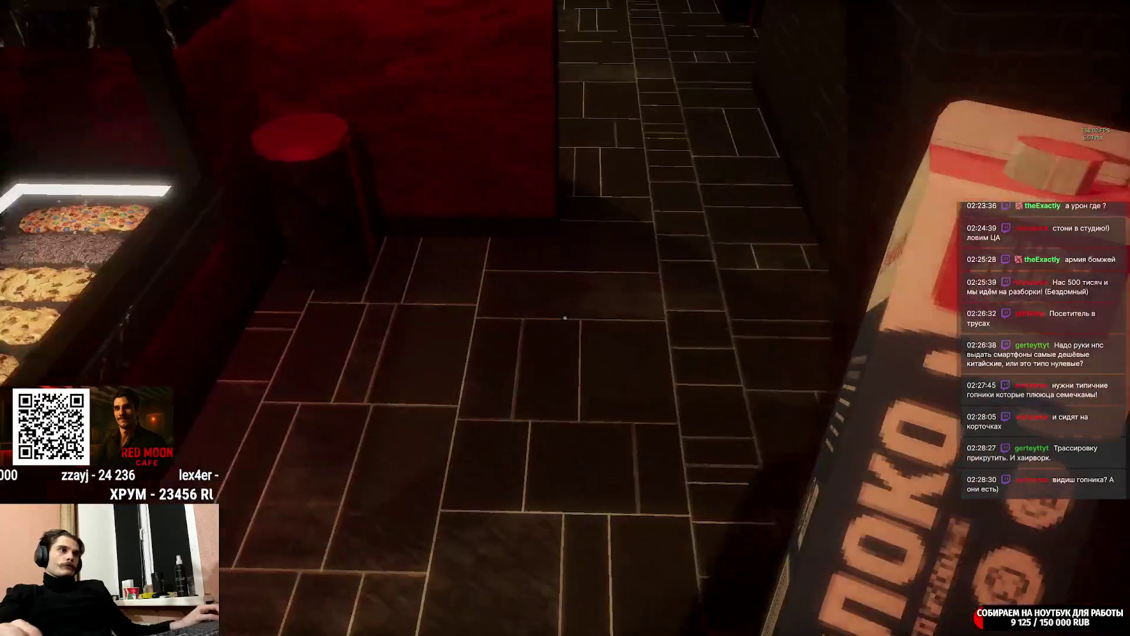
key(w)
click(566, 318)
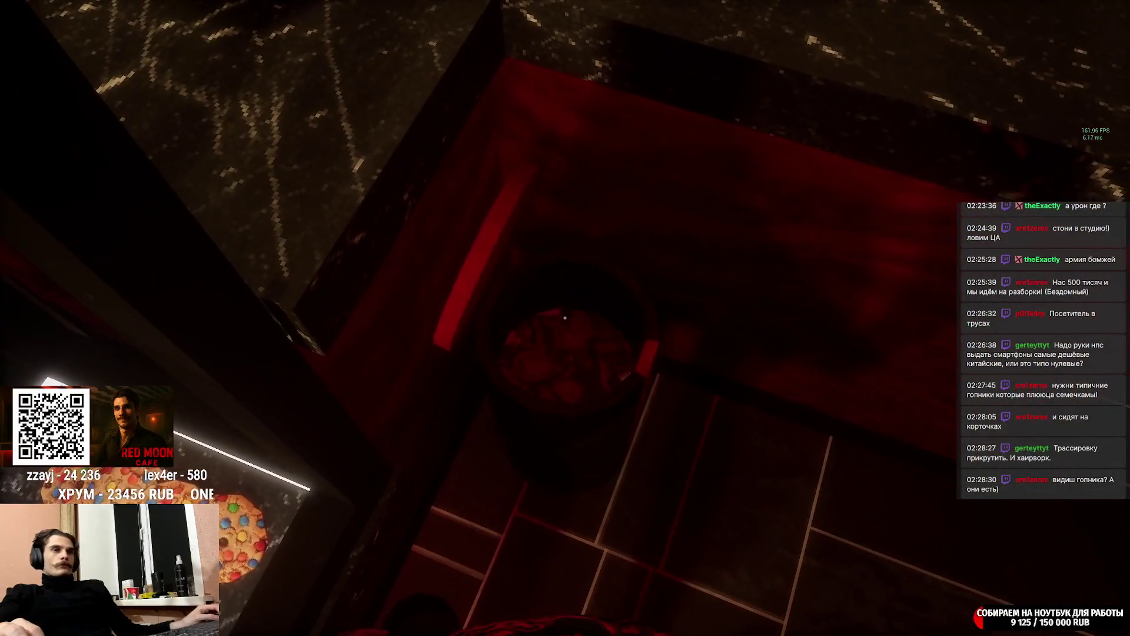
key(w)
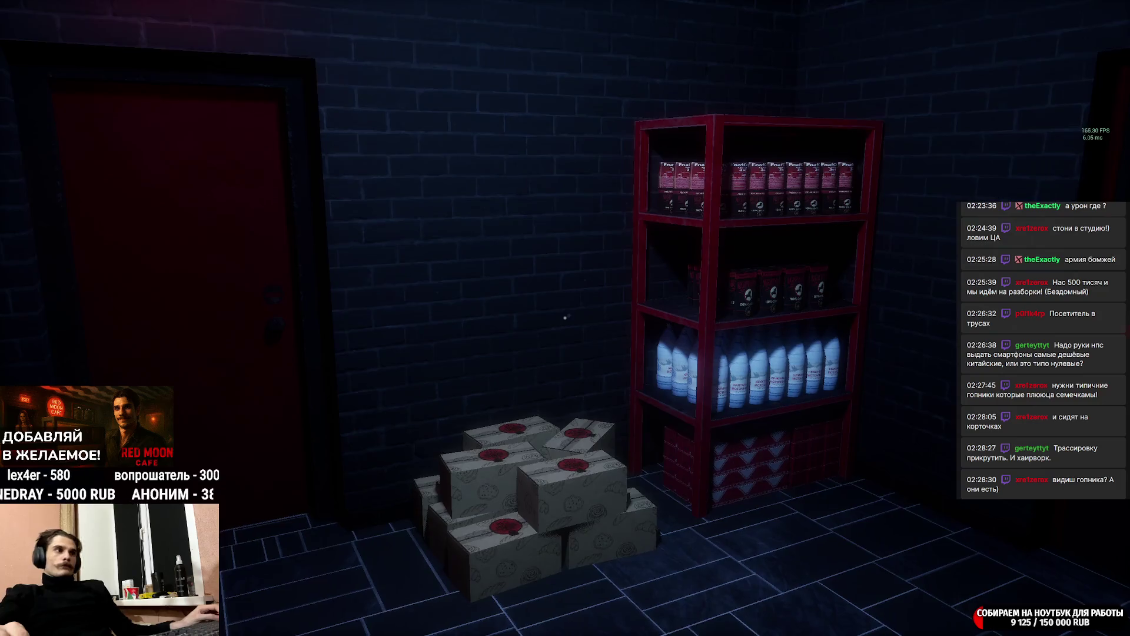
Walk up to the coffee recipe board and back away to view it whole.
key(w)
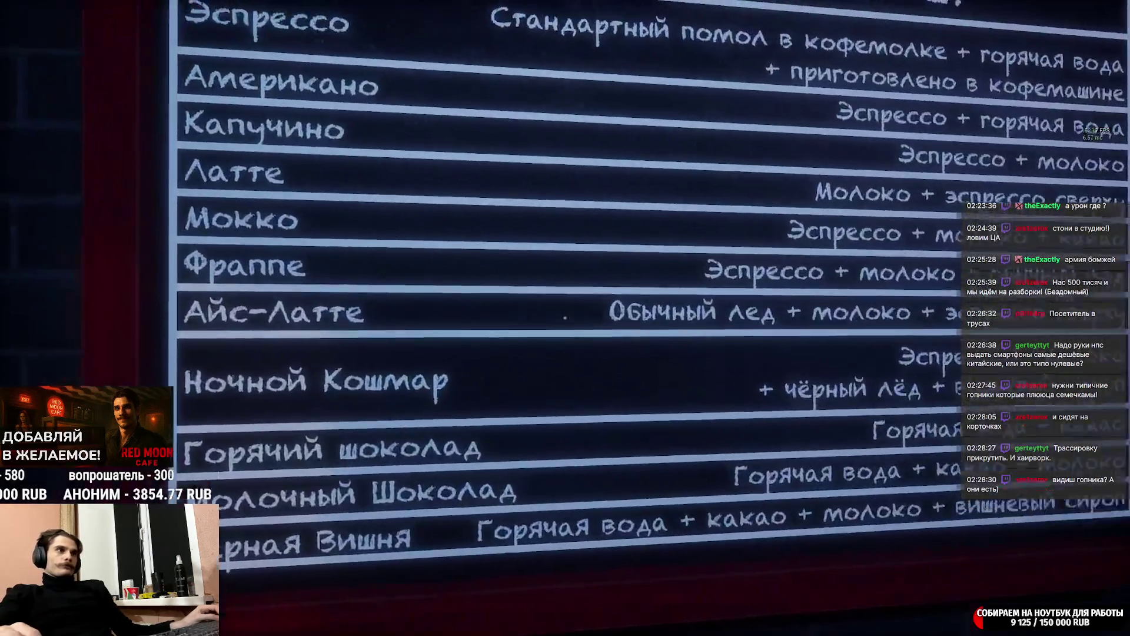
key(s)
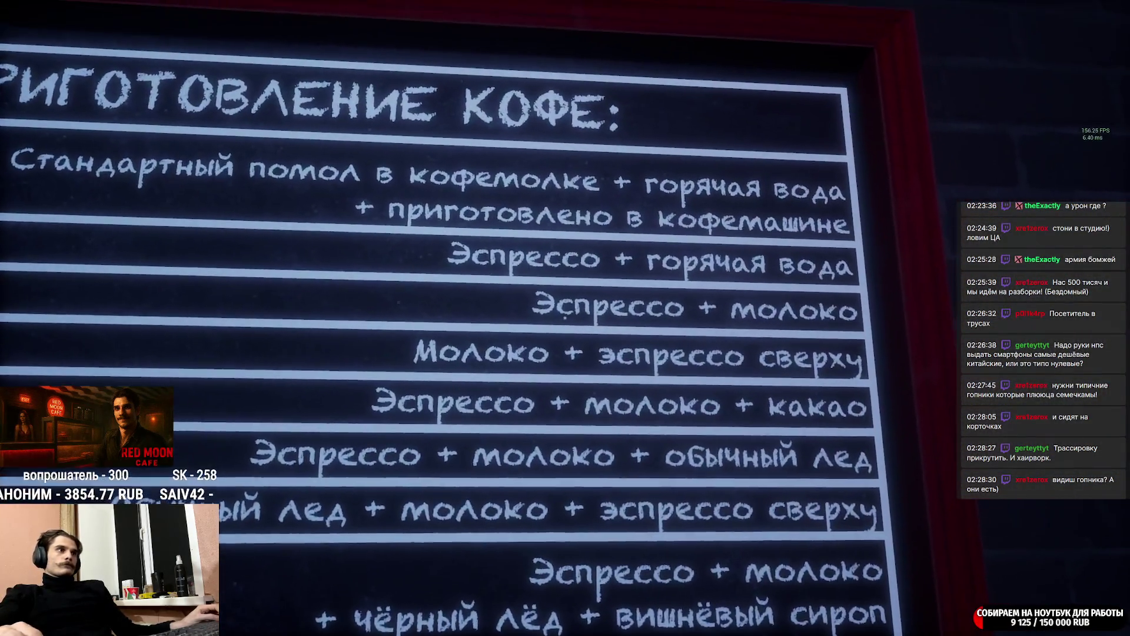
key(s)
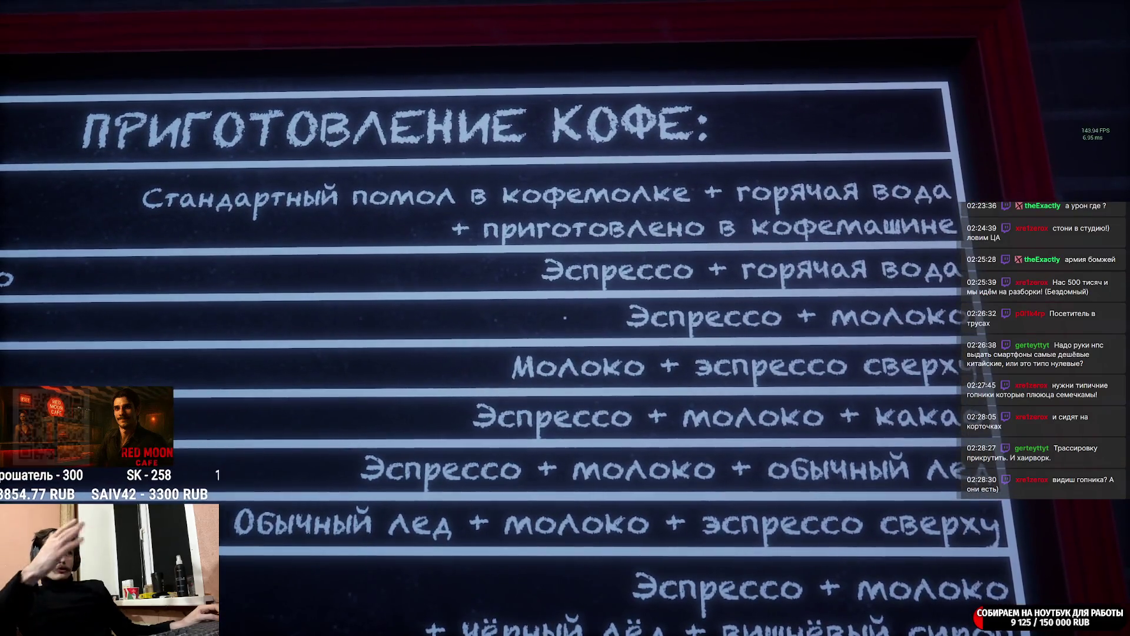
key(s)
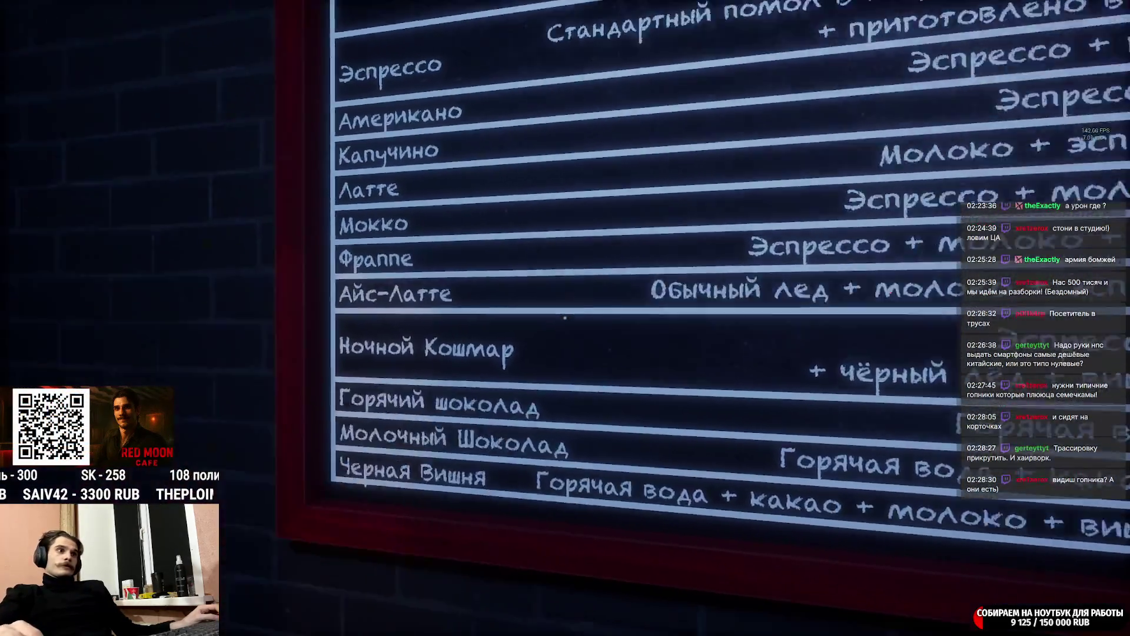
Walk past the bar and strafe left and right through the seating area.
key(w)
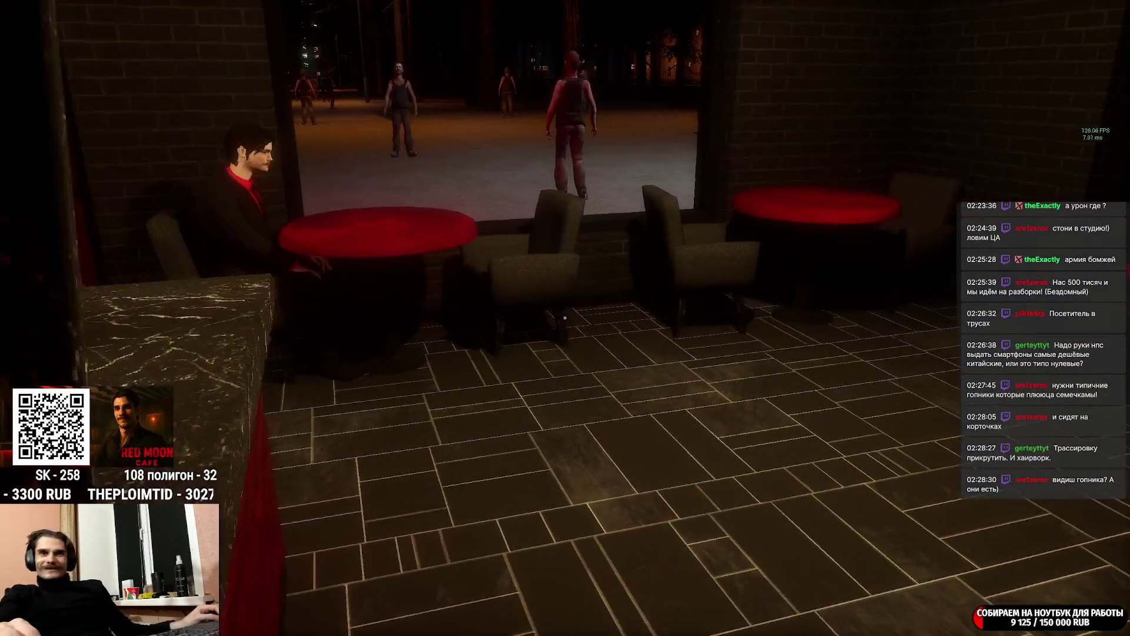
key(a)
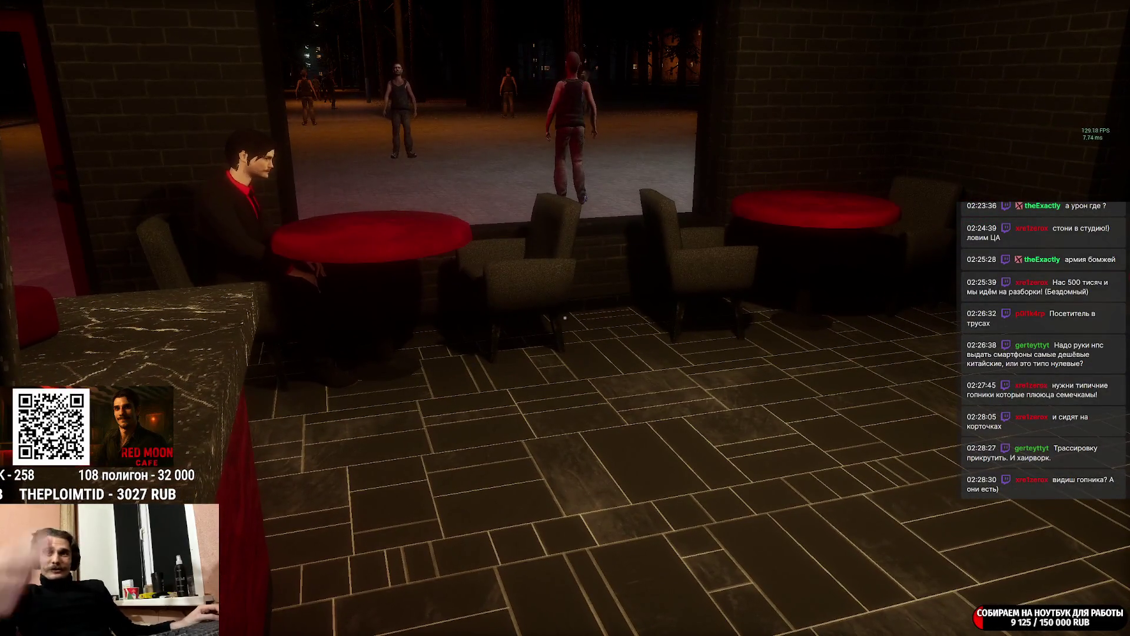
key(a)
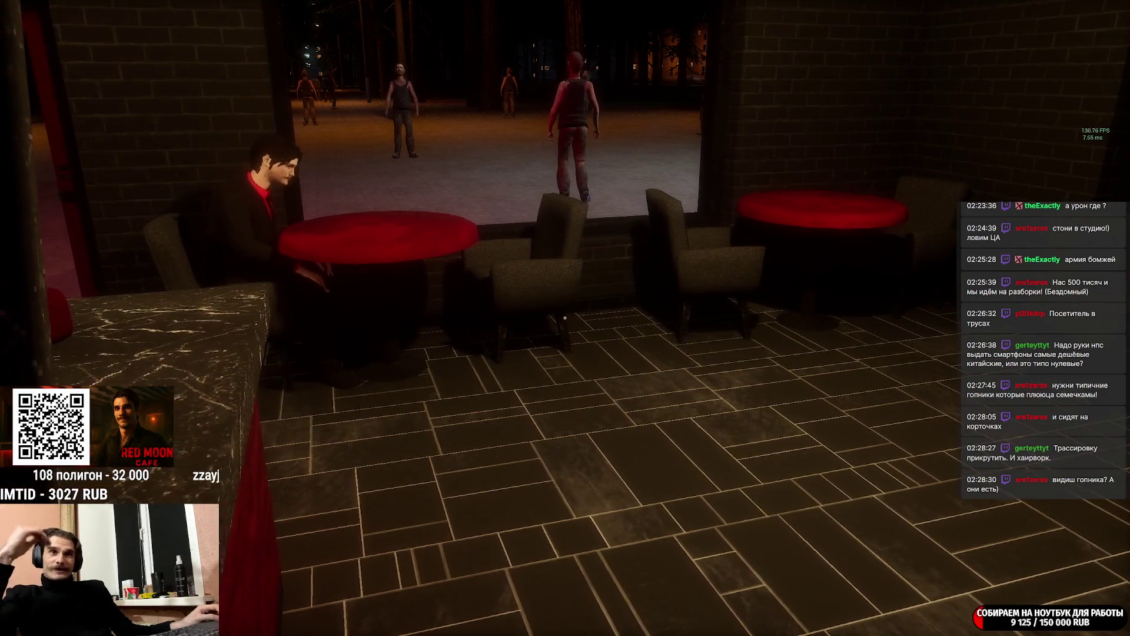
key(a)
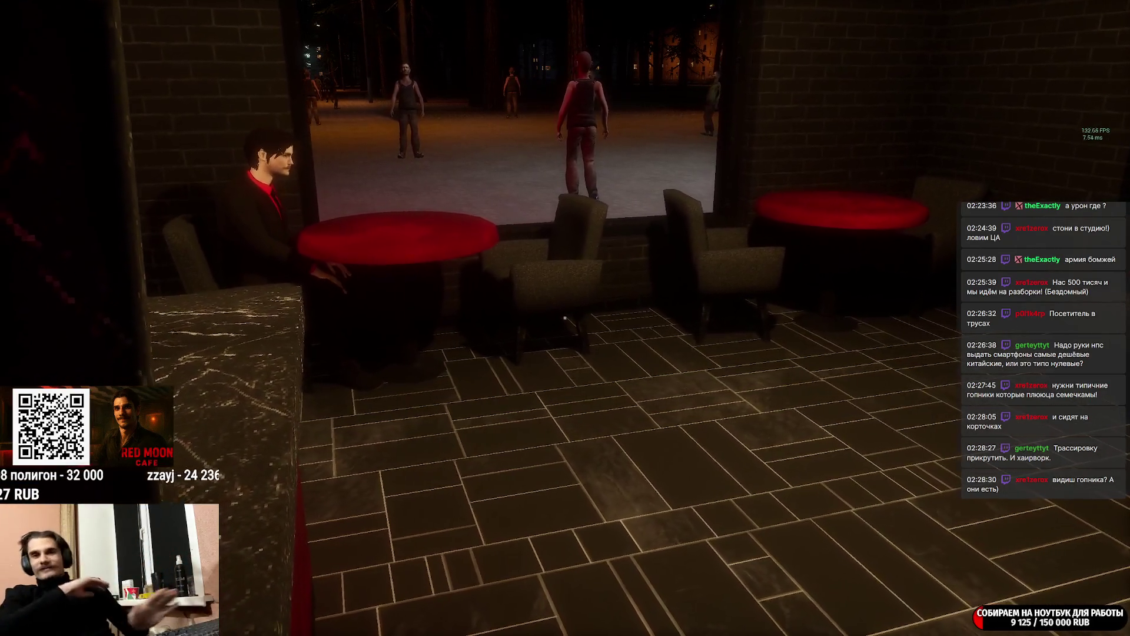
key(a)
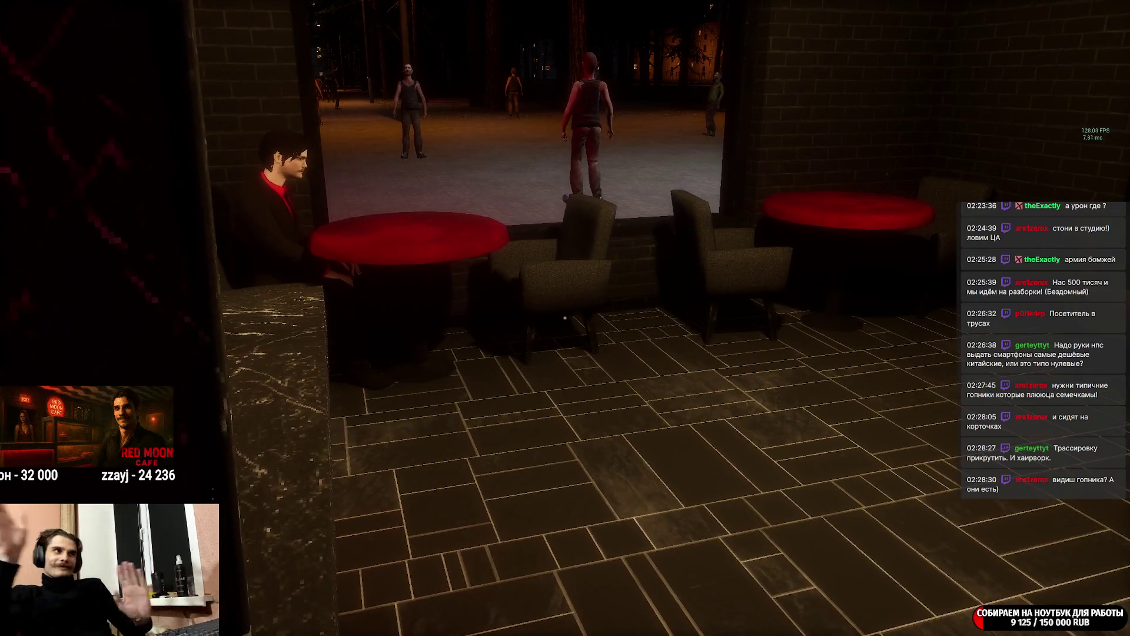
key(d)
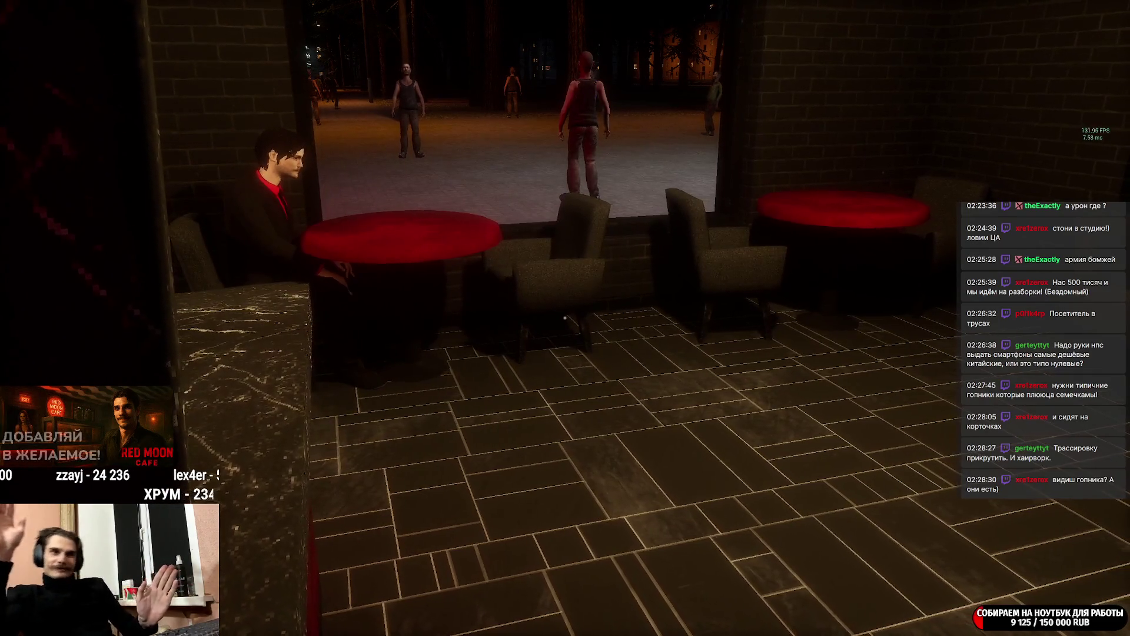
key(d)
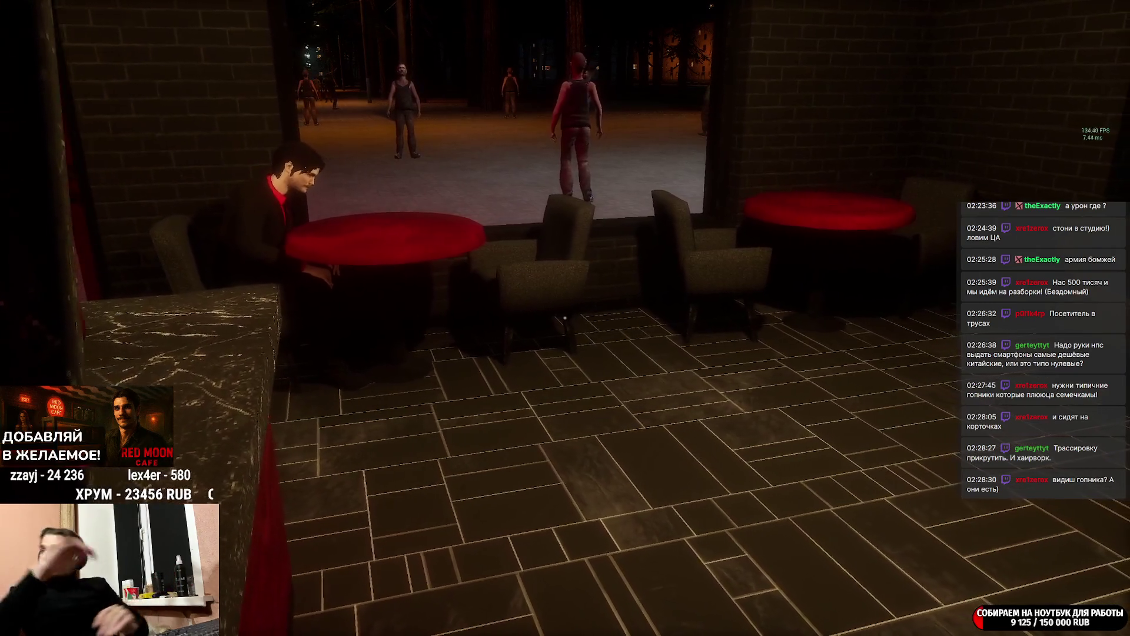
key(d)
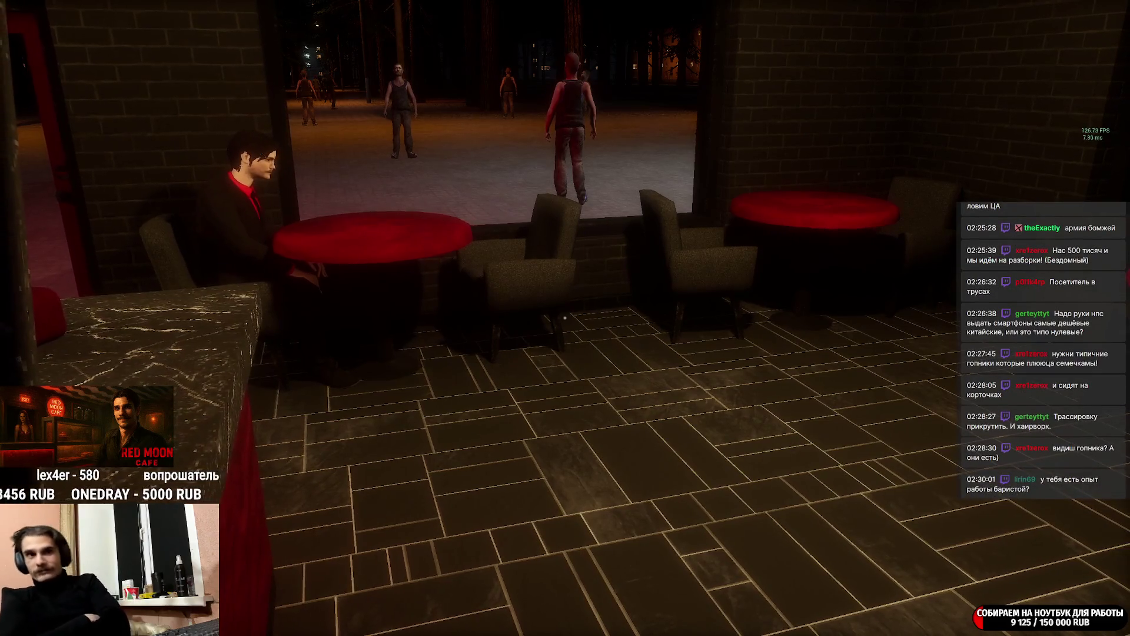
key(a)
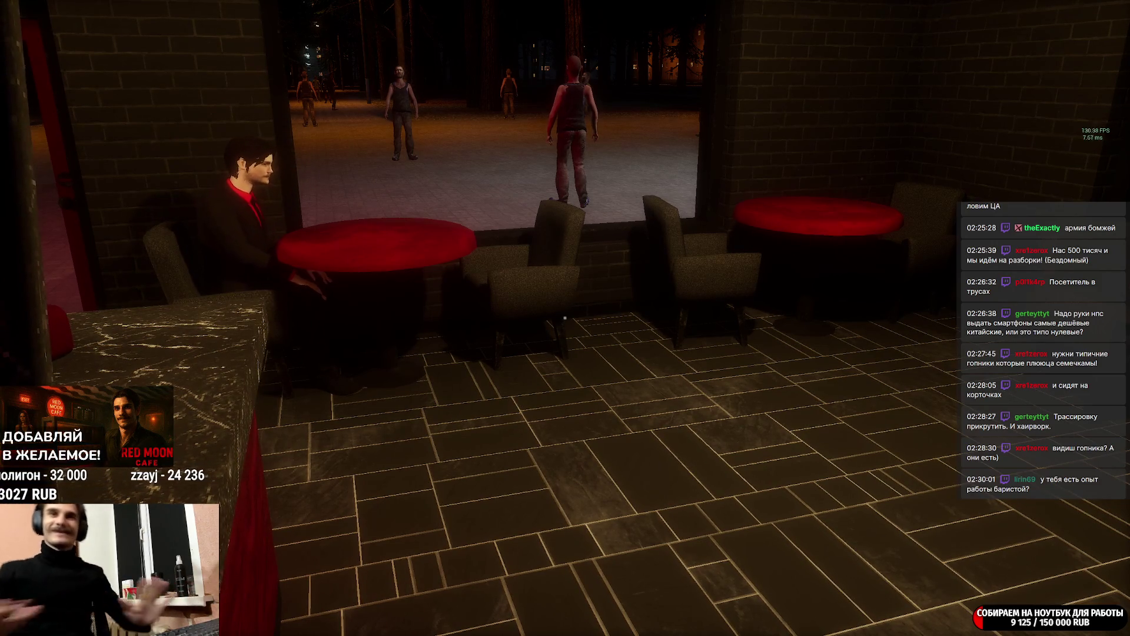
Back away from the tables and sidestep around the pillar and counter toward the back rooms.
key(s)
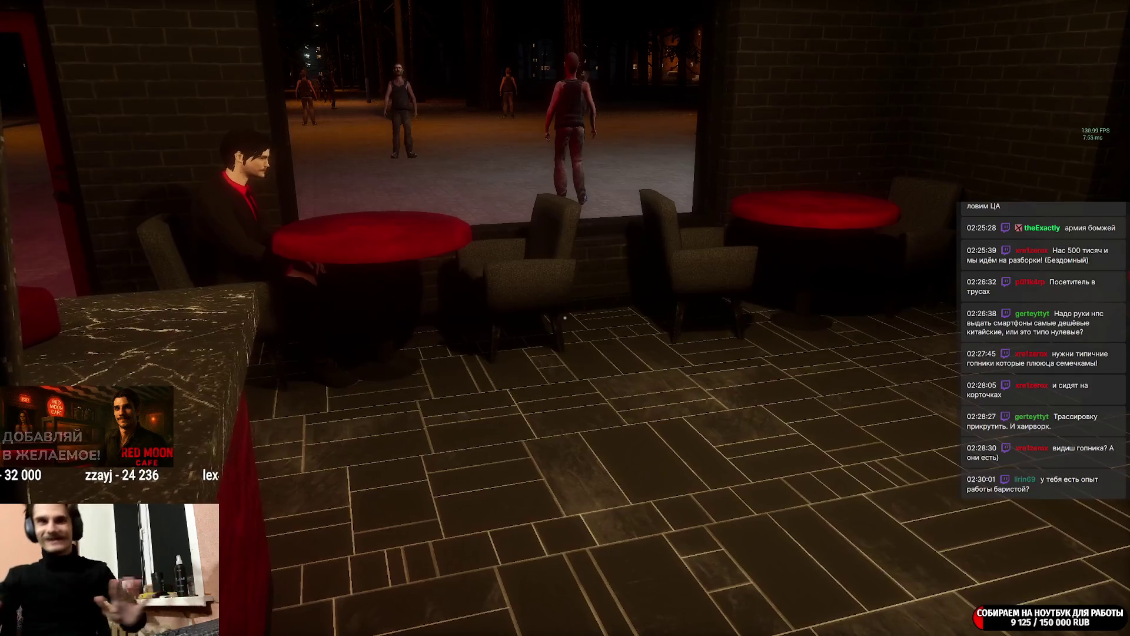
key(a)
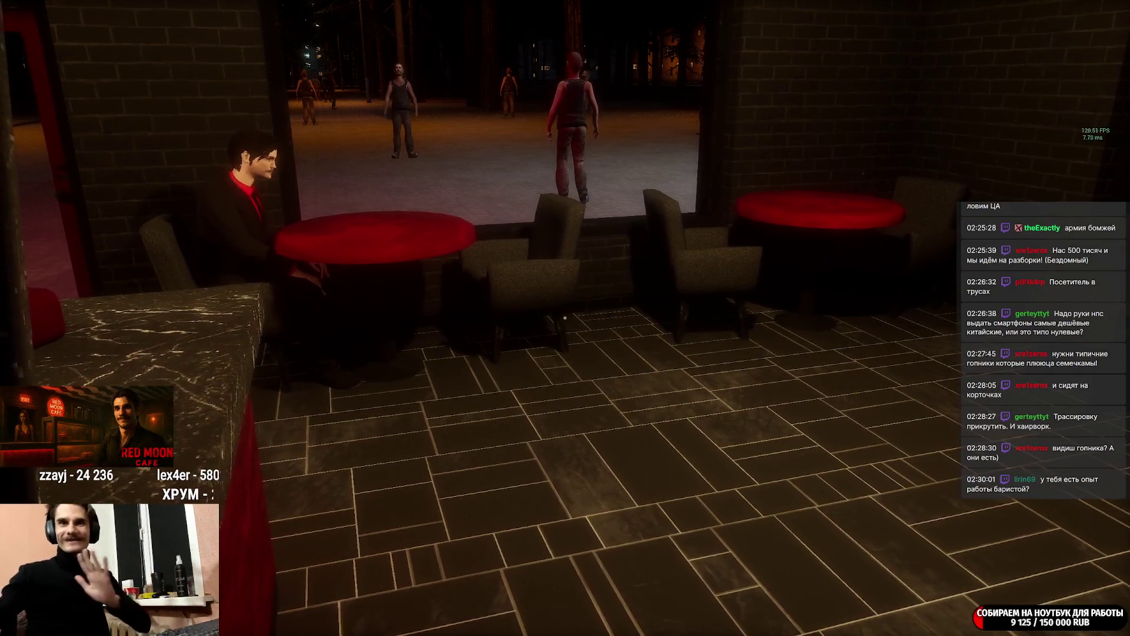
key(a)
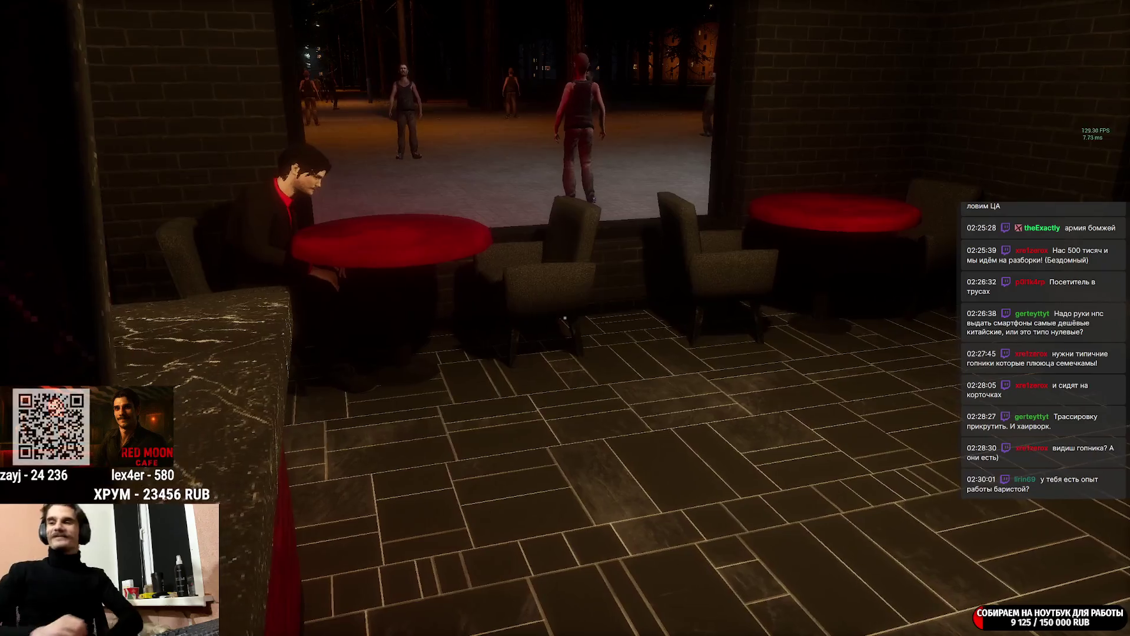
key(a)
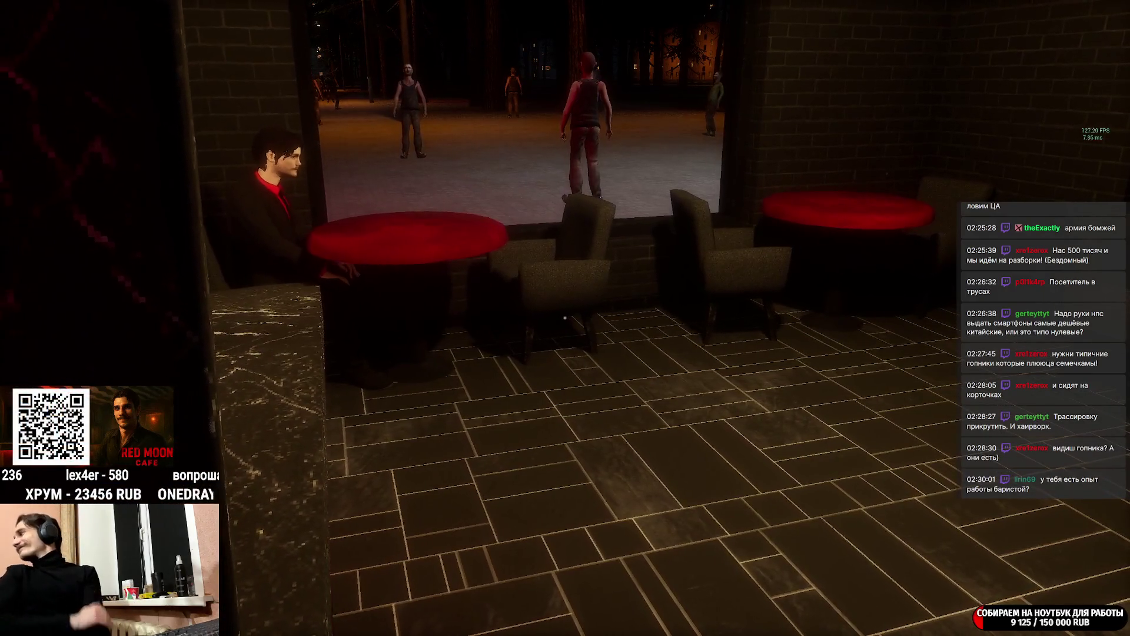
key(d)
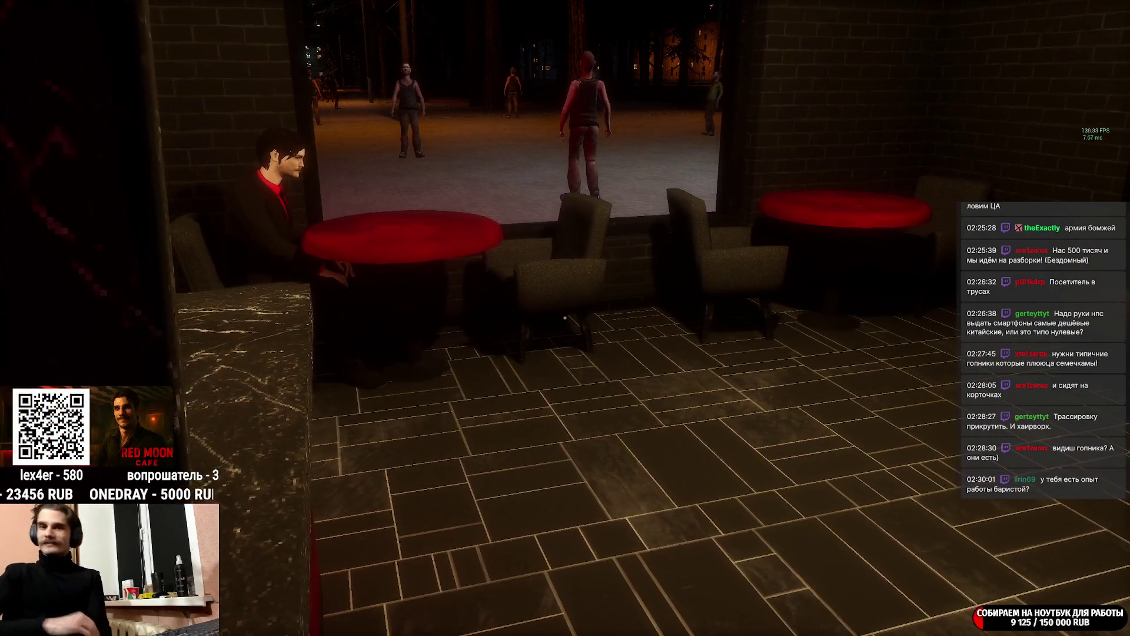
key(d)
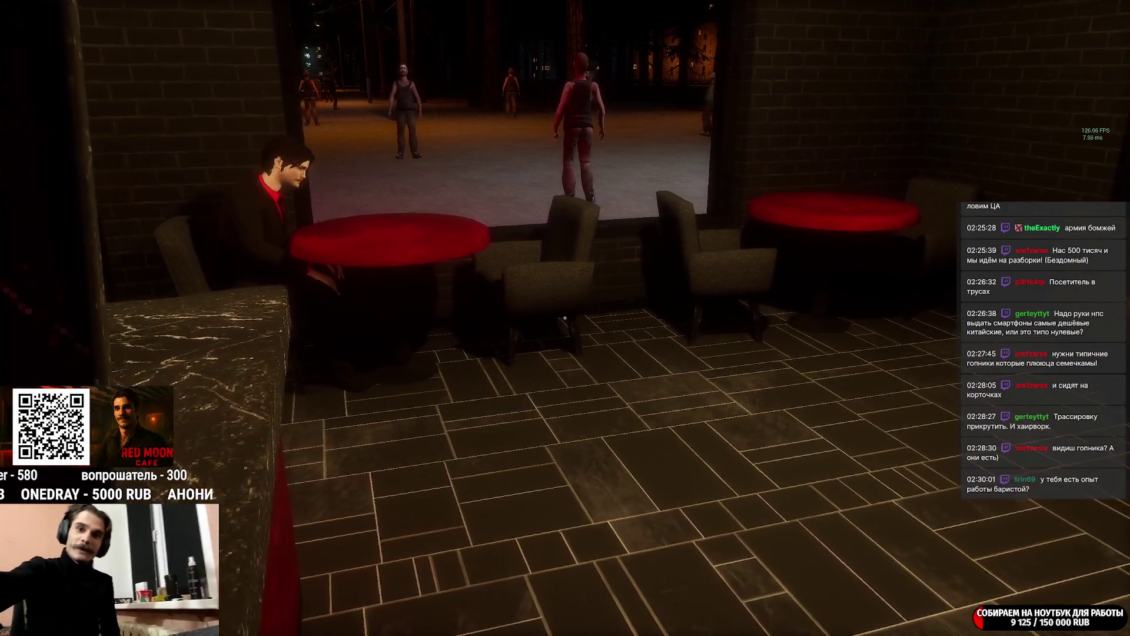
key(d)
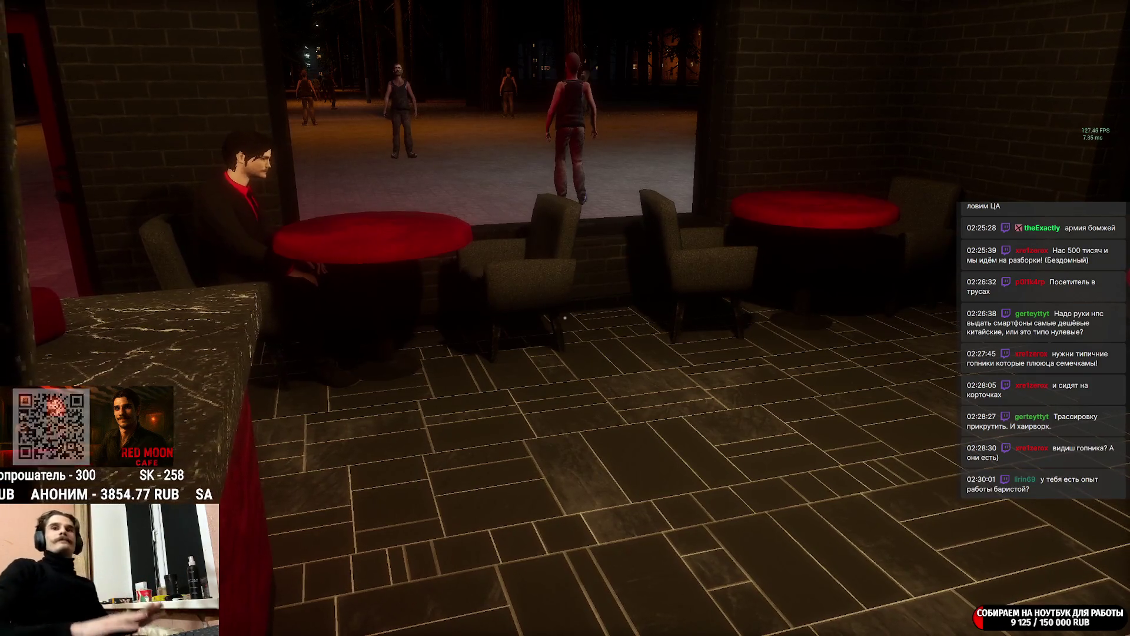
key(a)
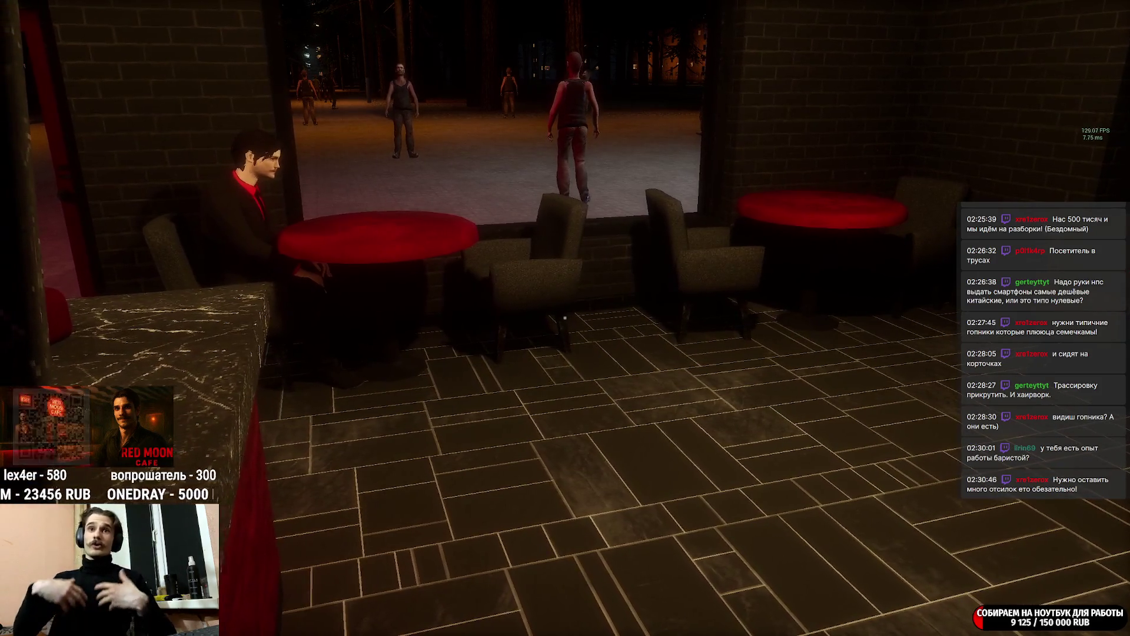
key(a)
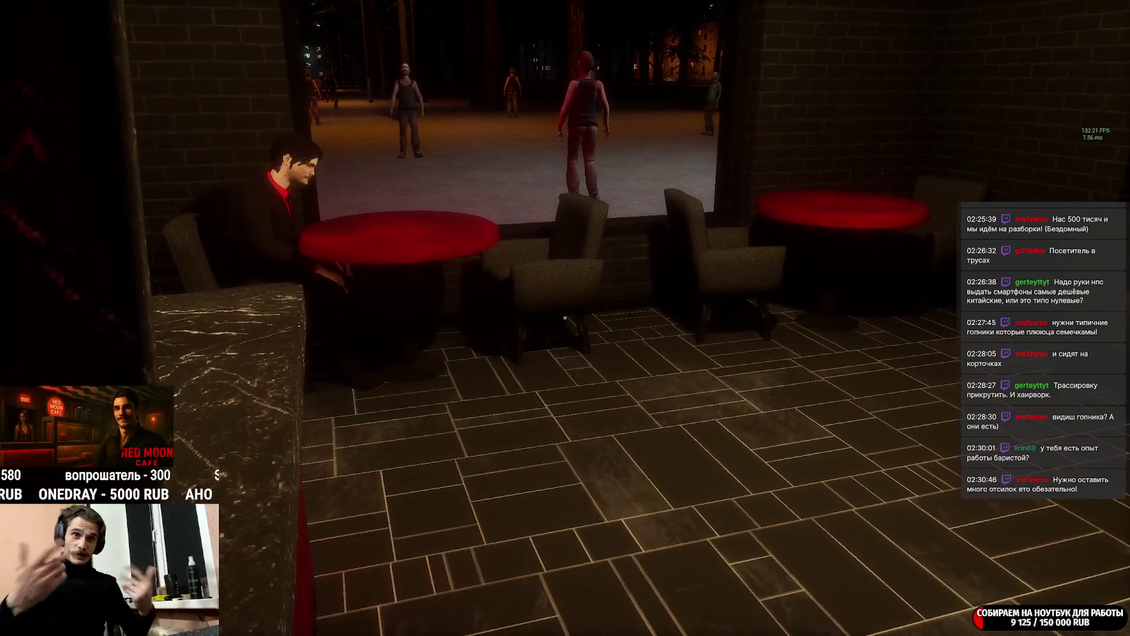
key(a)
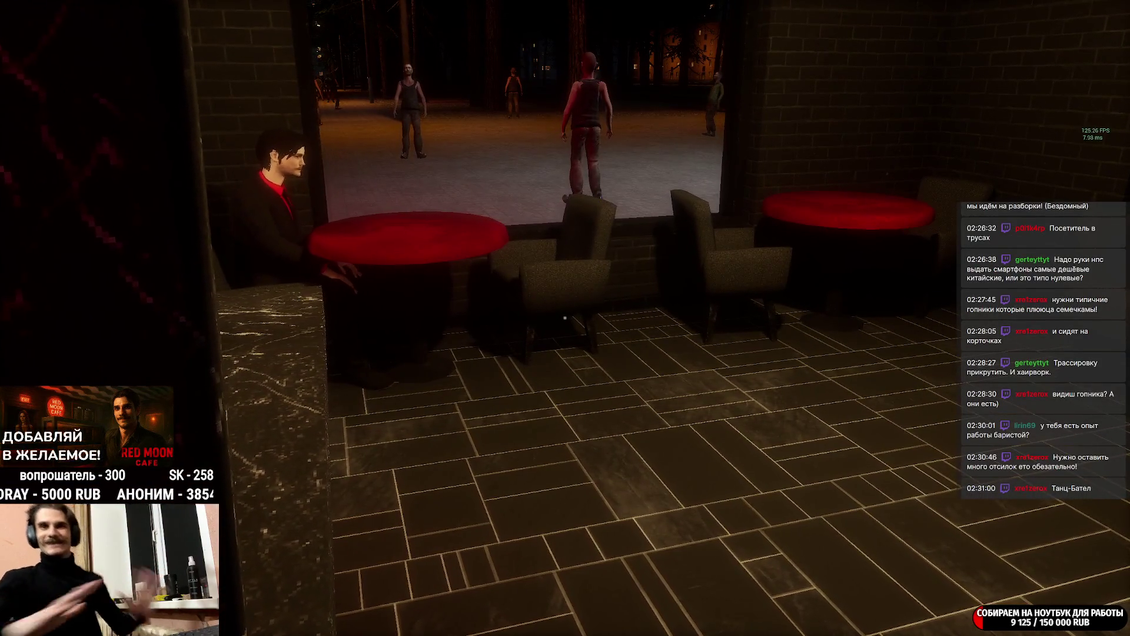
key(d)
key(d)
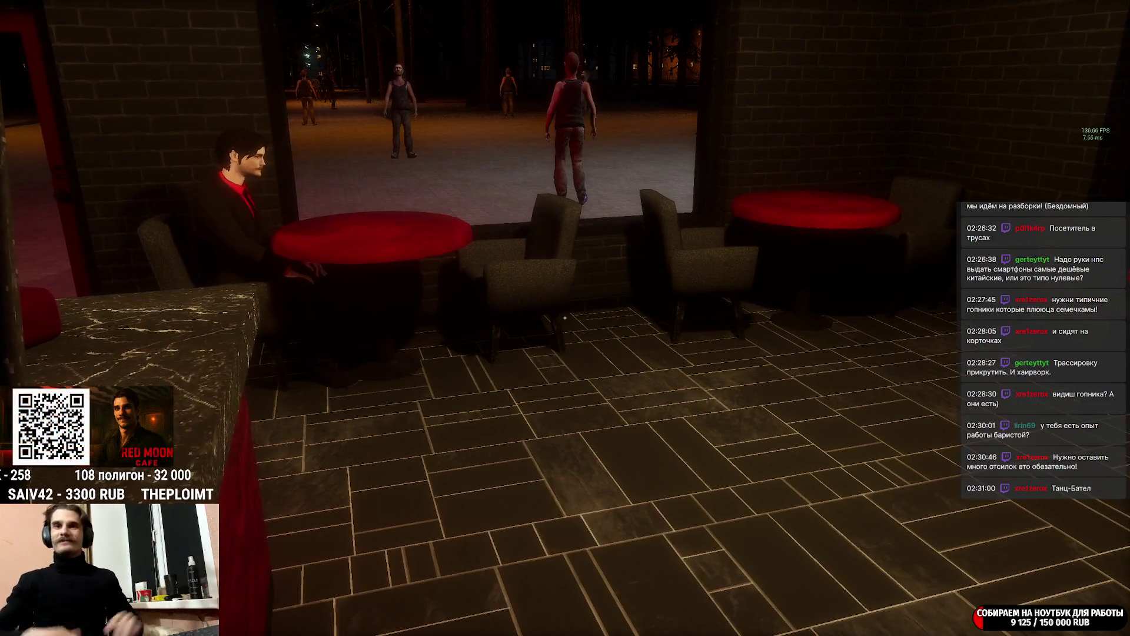
mouse_move(564, 318)
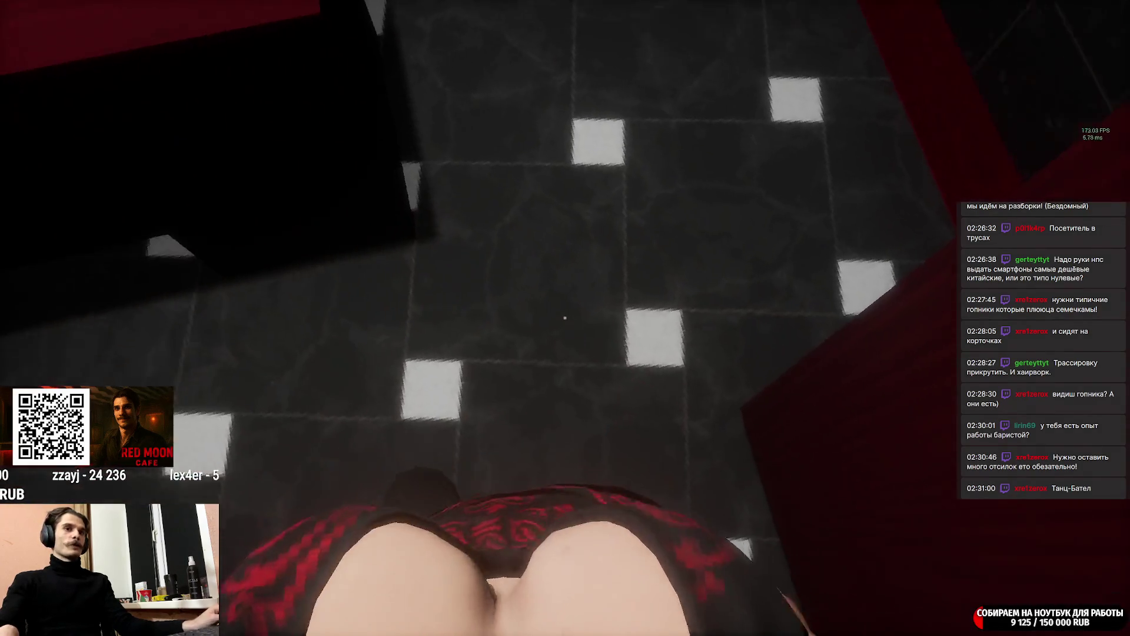
Walk out of the back rooms toward the pastry display counter in the dining hall.
key(w)
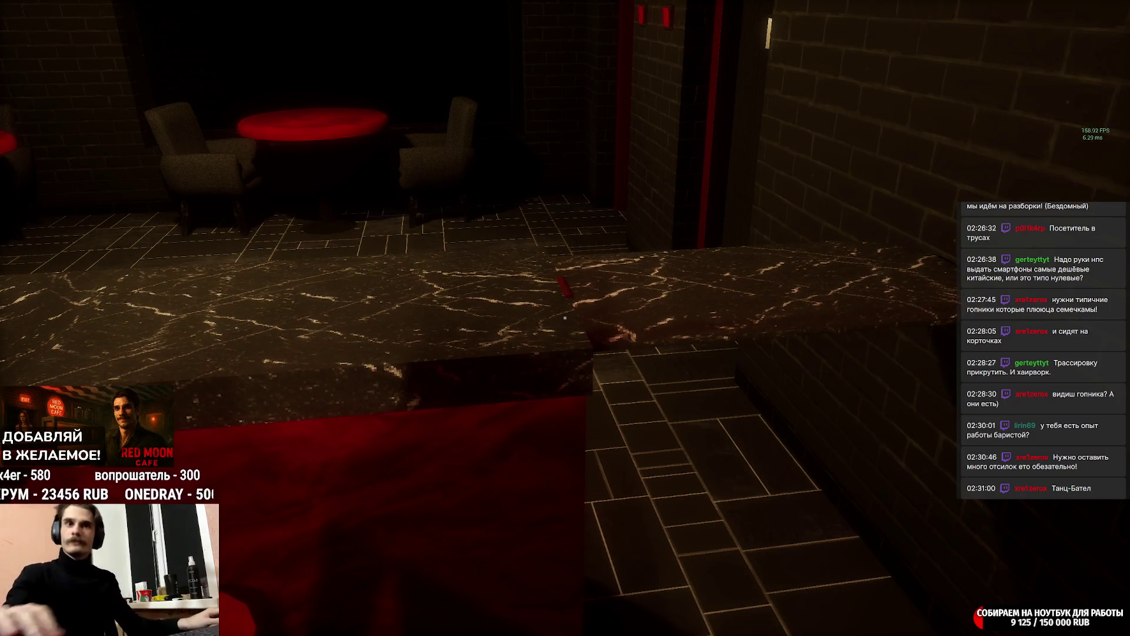
Step back from the window and sidestep left and right in front of it past the pillar.
key(w)
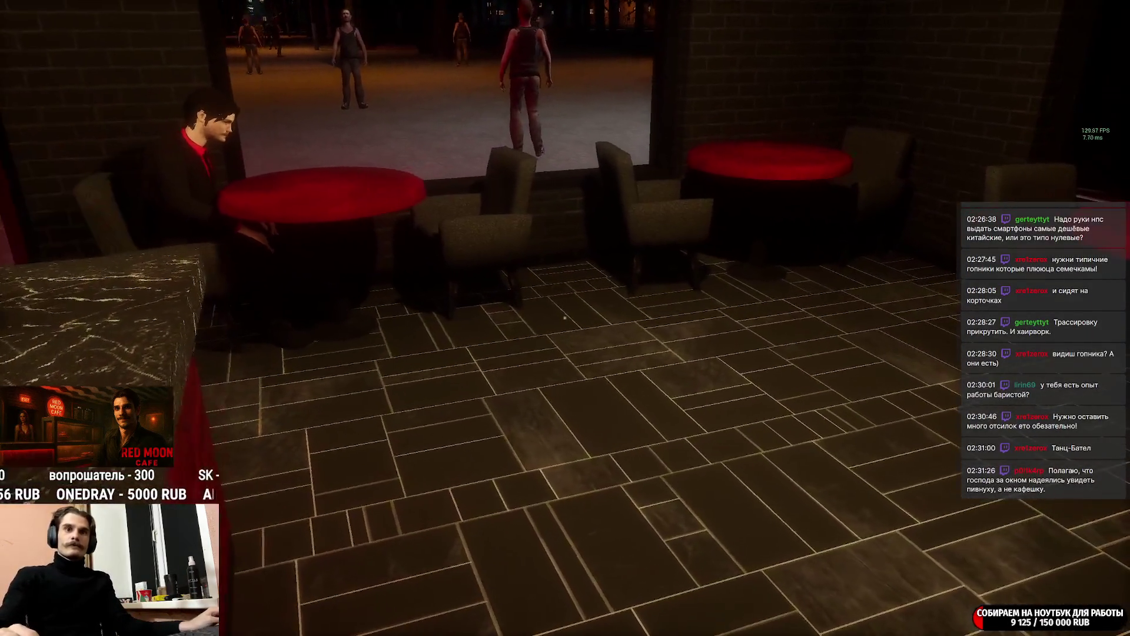
key(s)
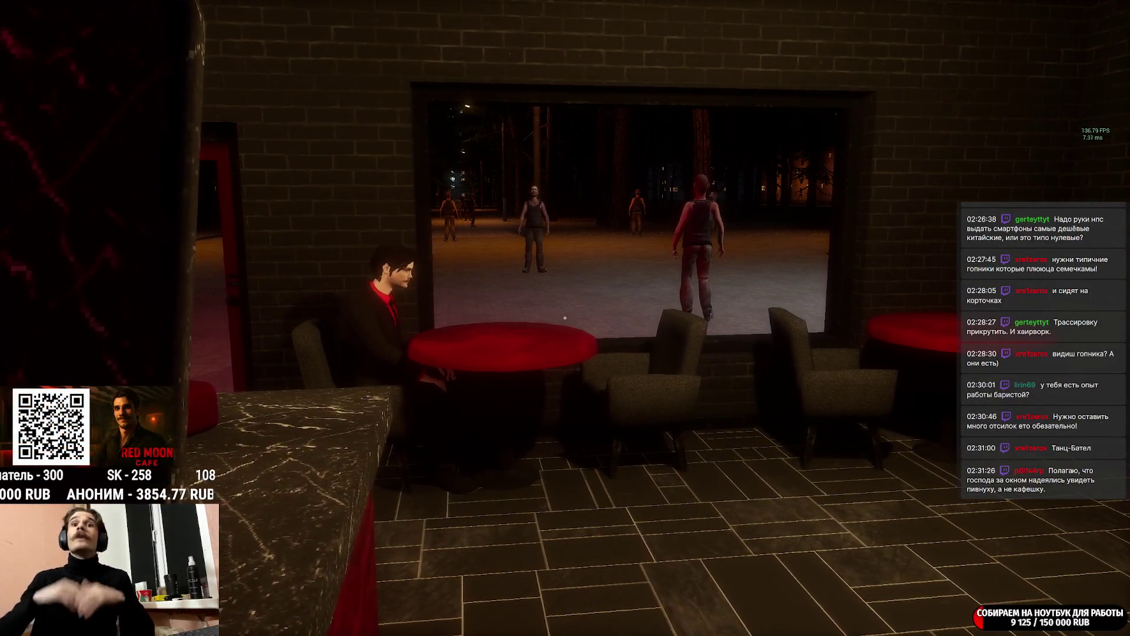
key(a)
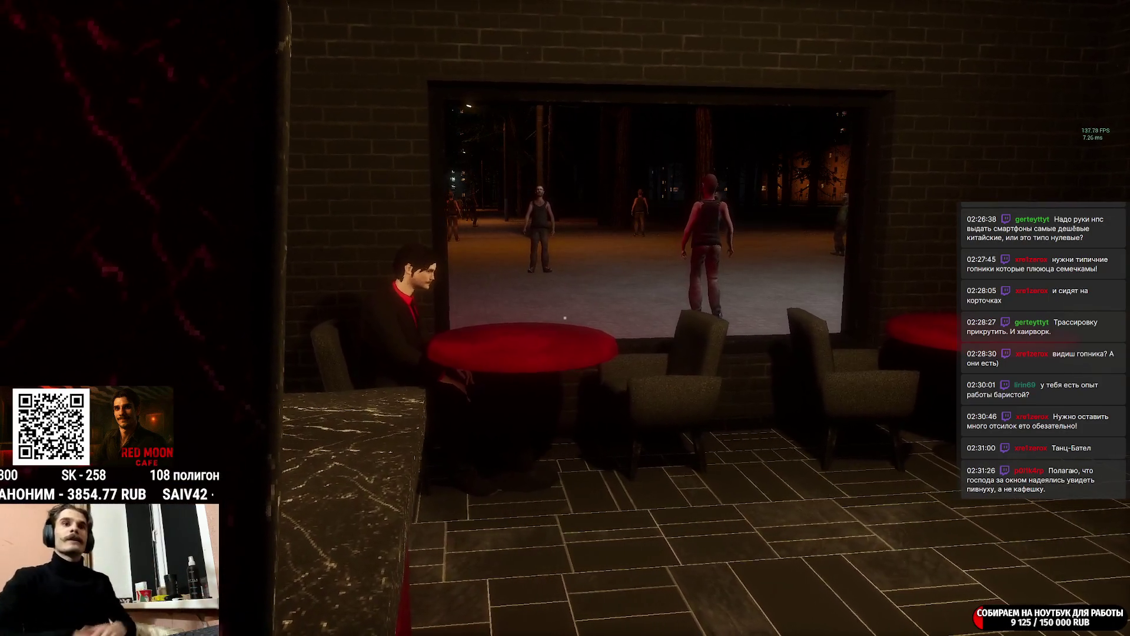
key(a)
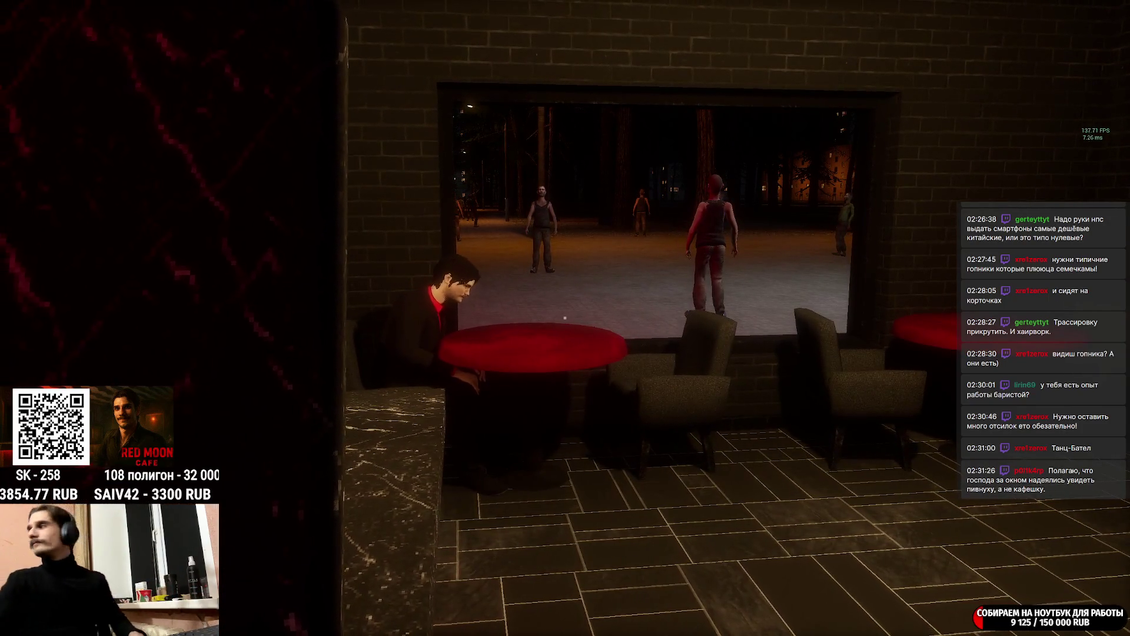
key(d)
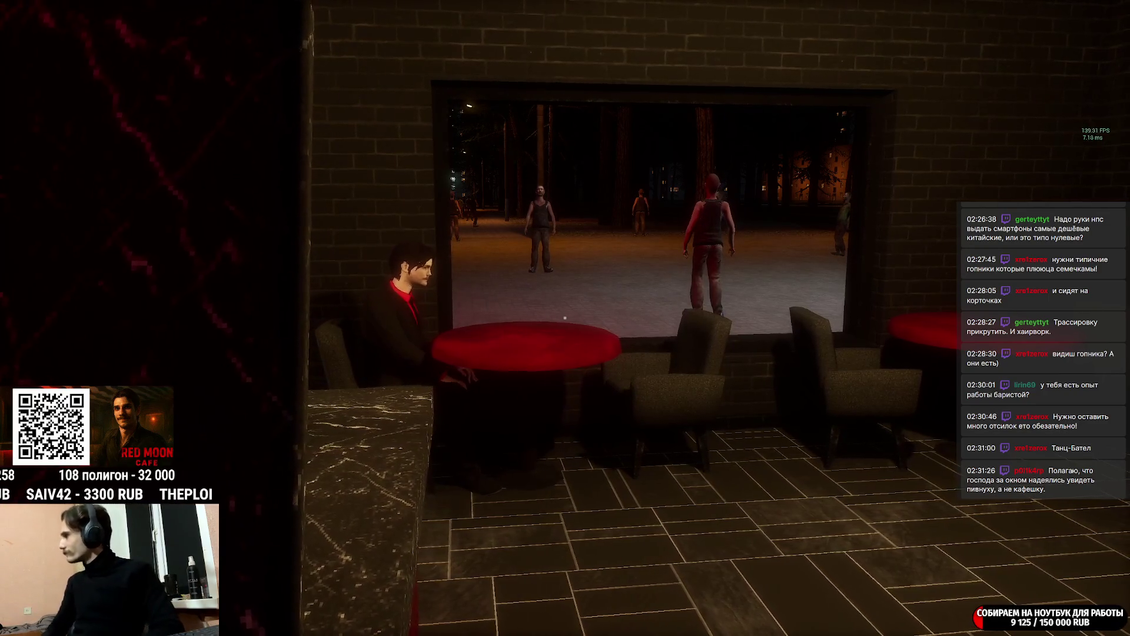
key(d)
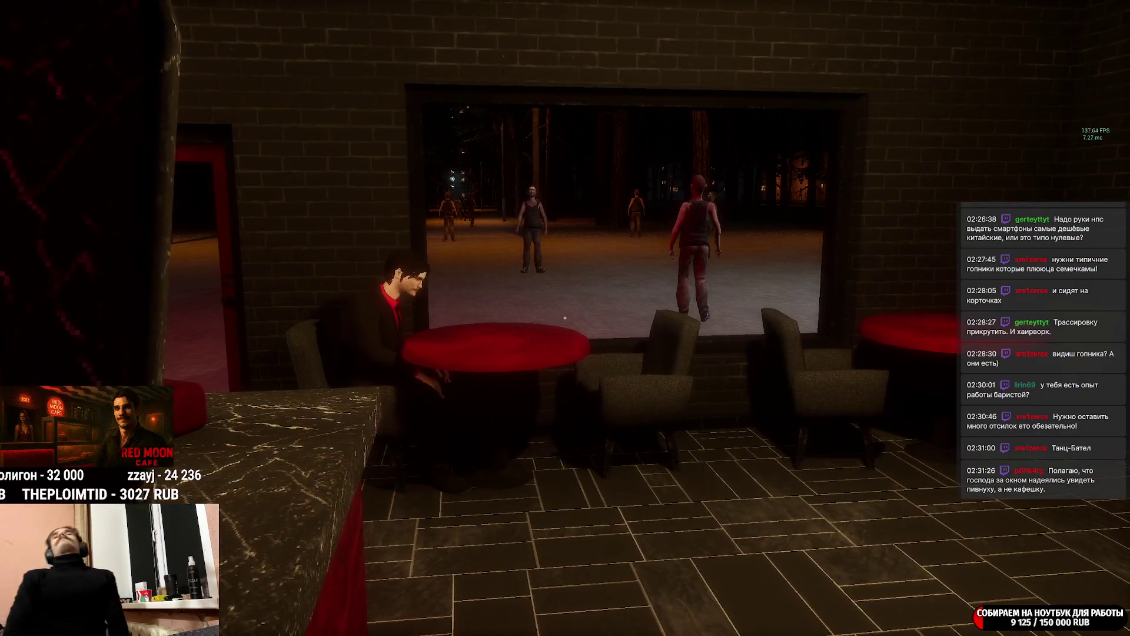
Shift position beside the pillar and counter, then look down at the floor and pastry display.
key(a)
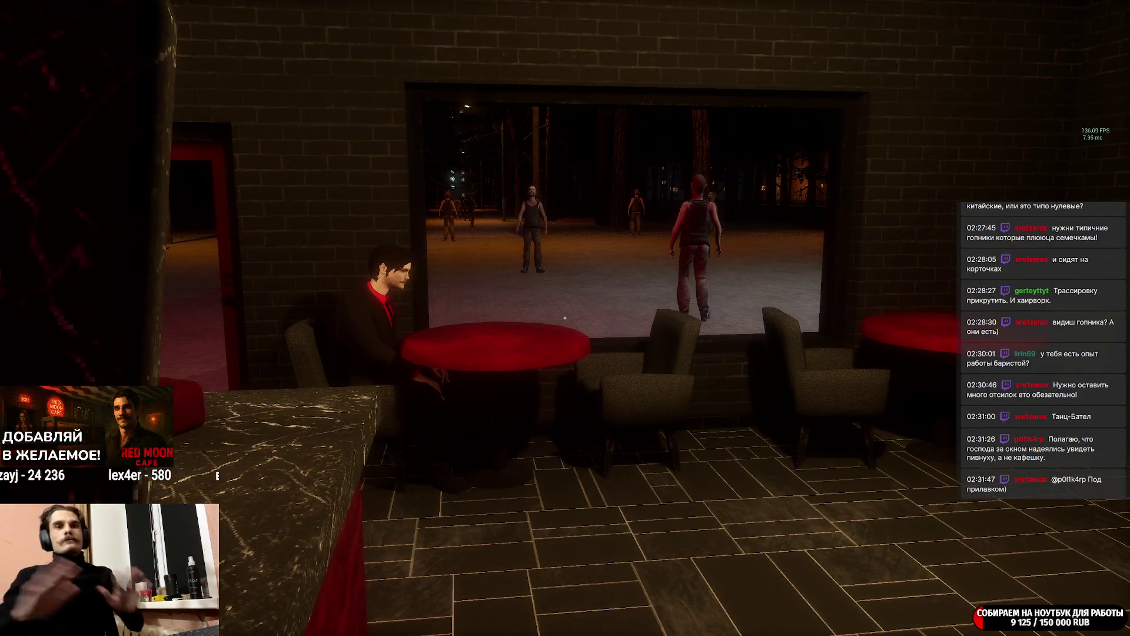
key(a)
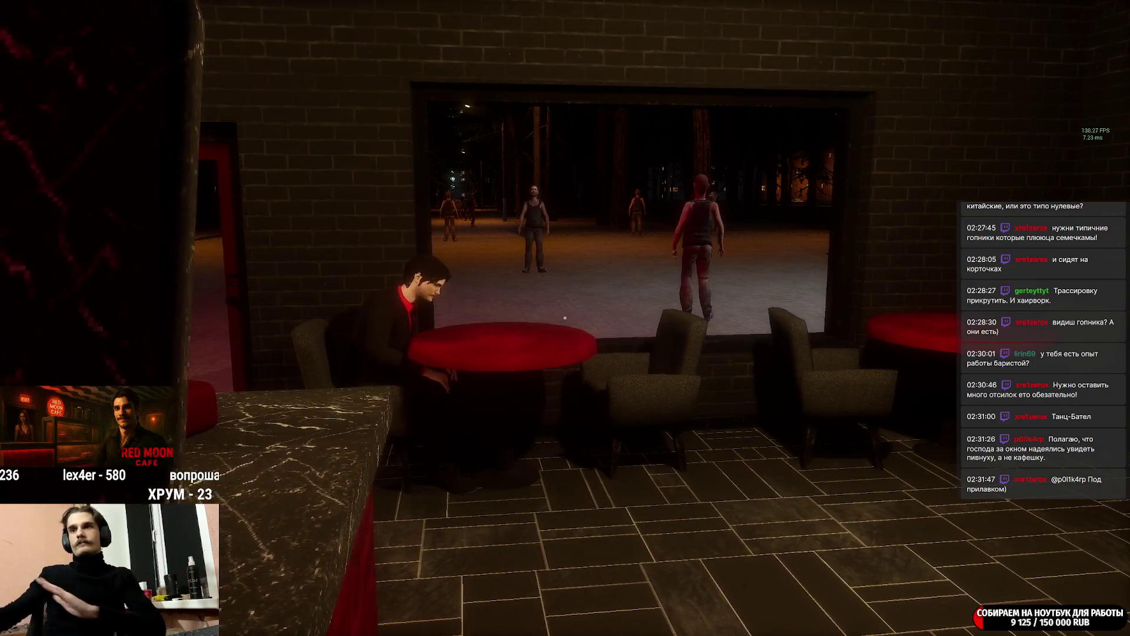
key(a)
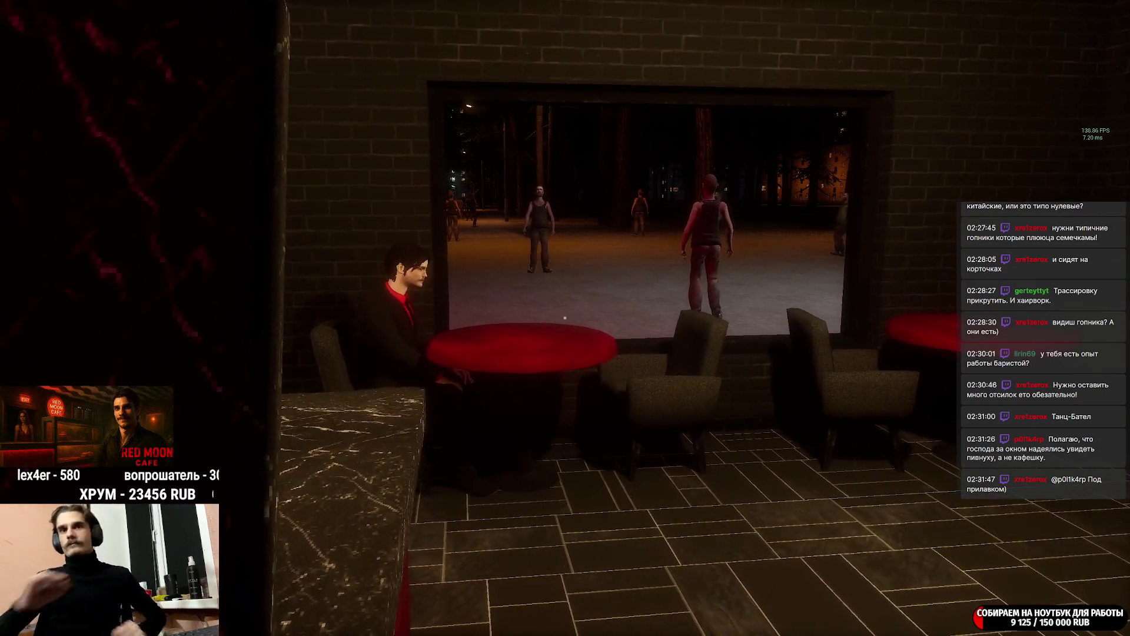
key(d)
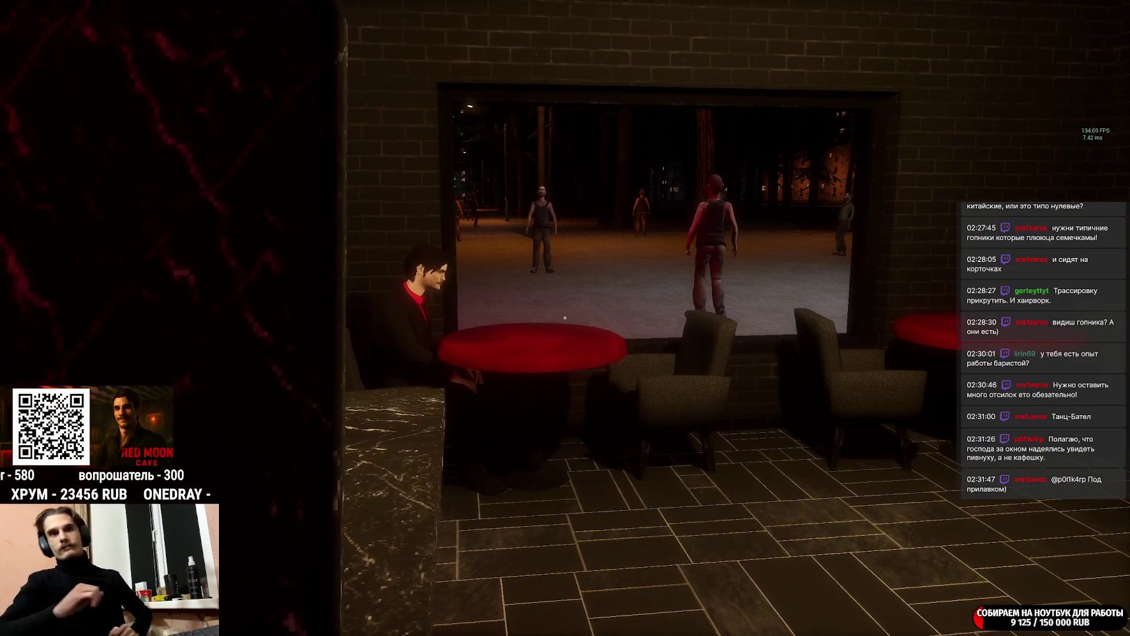
key(d)
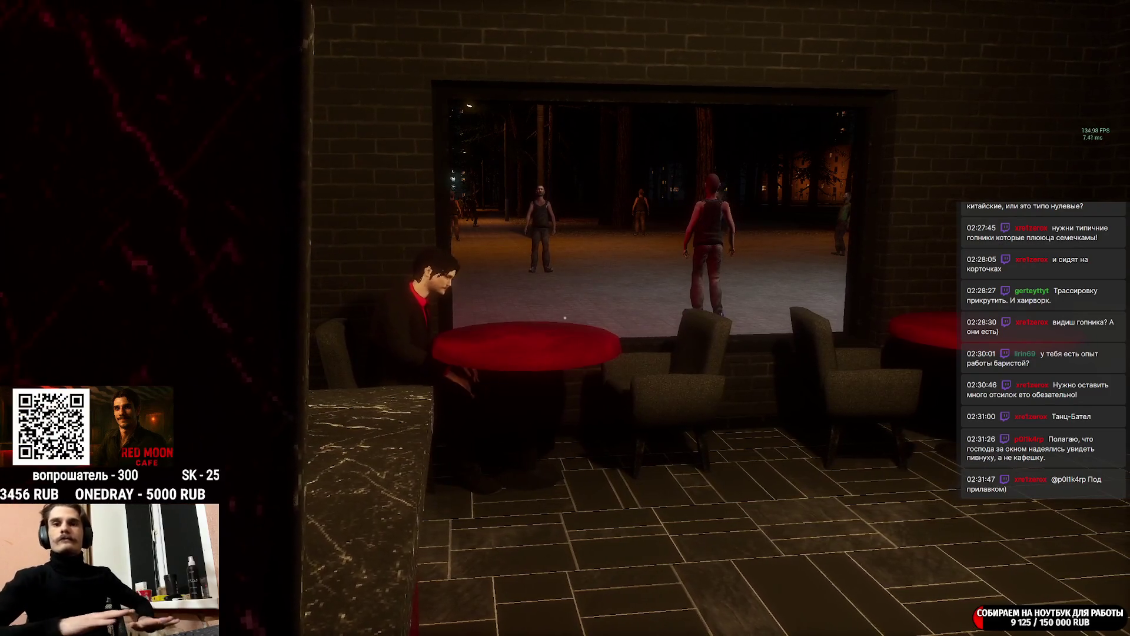
key(d)
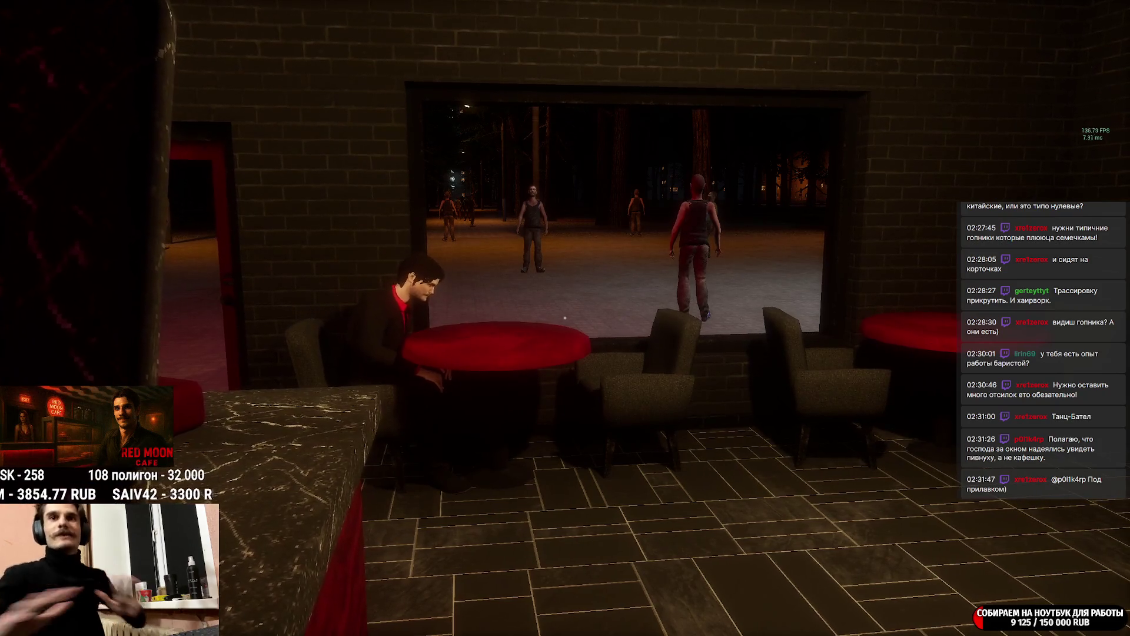
key(a)
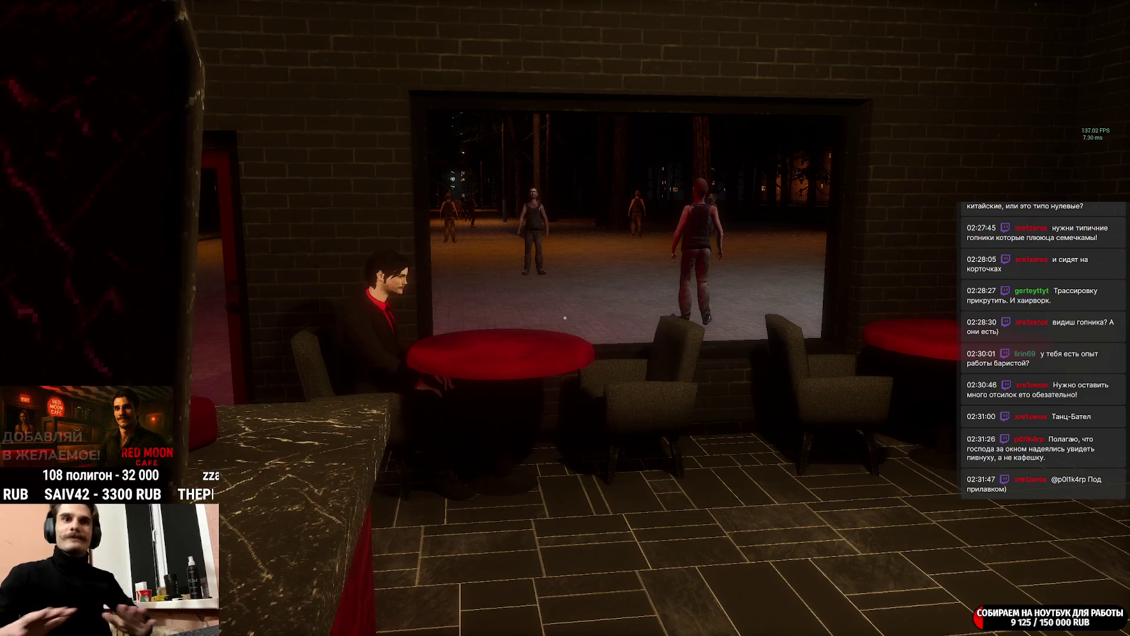
mouse_move(295, 412)
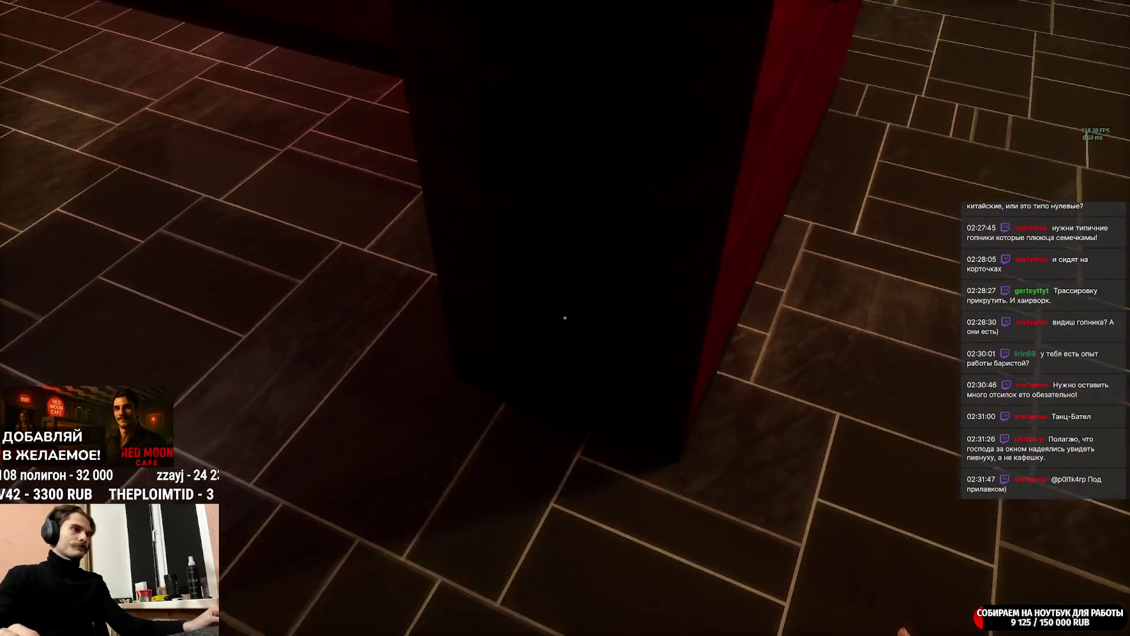
mouse_move(566, 447)
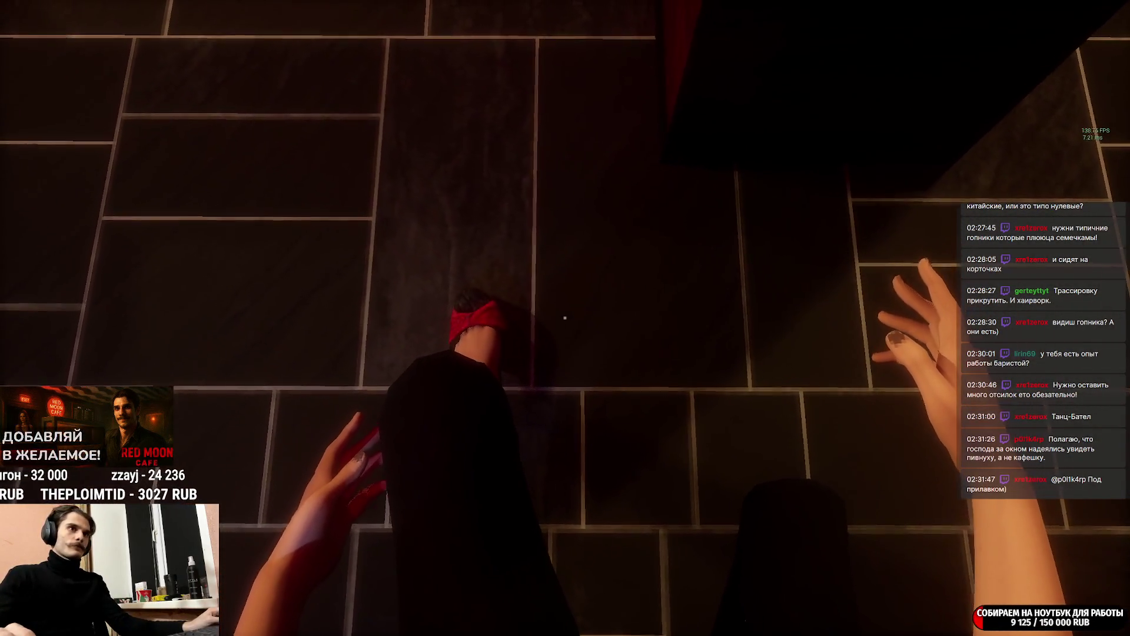
mouse_move(530, 318)
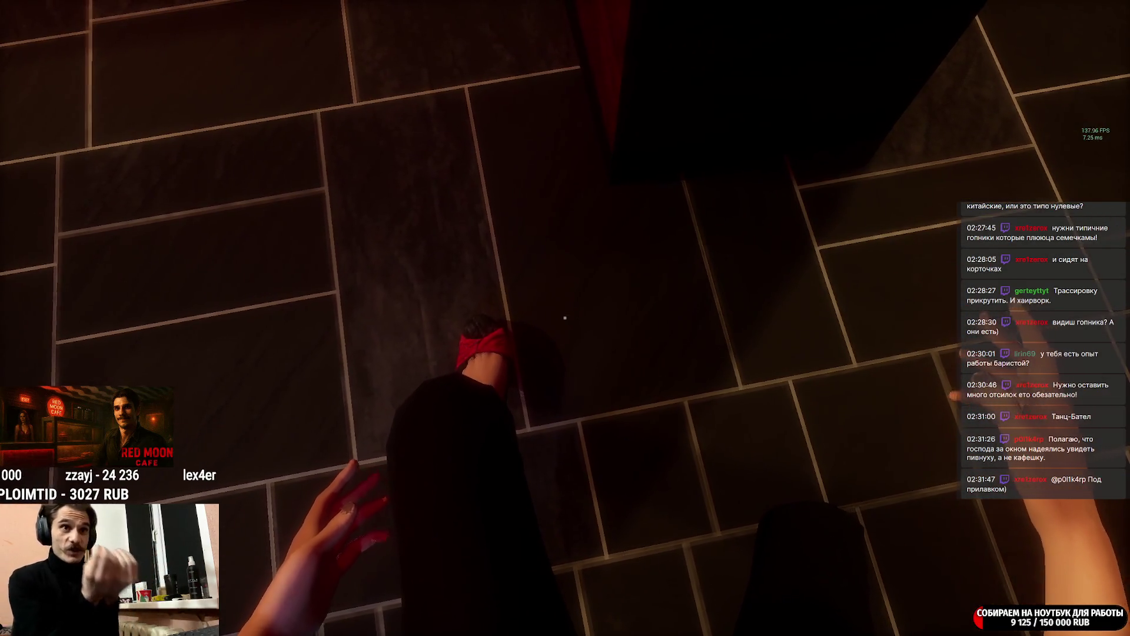
mouse_move(565, 318)
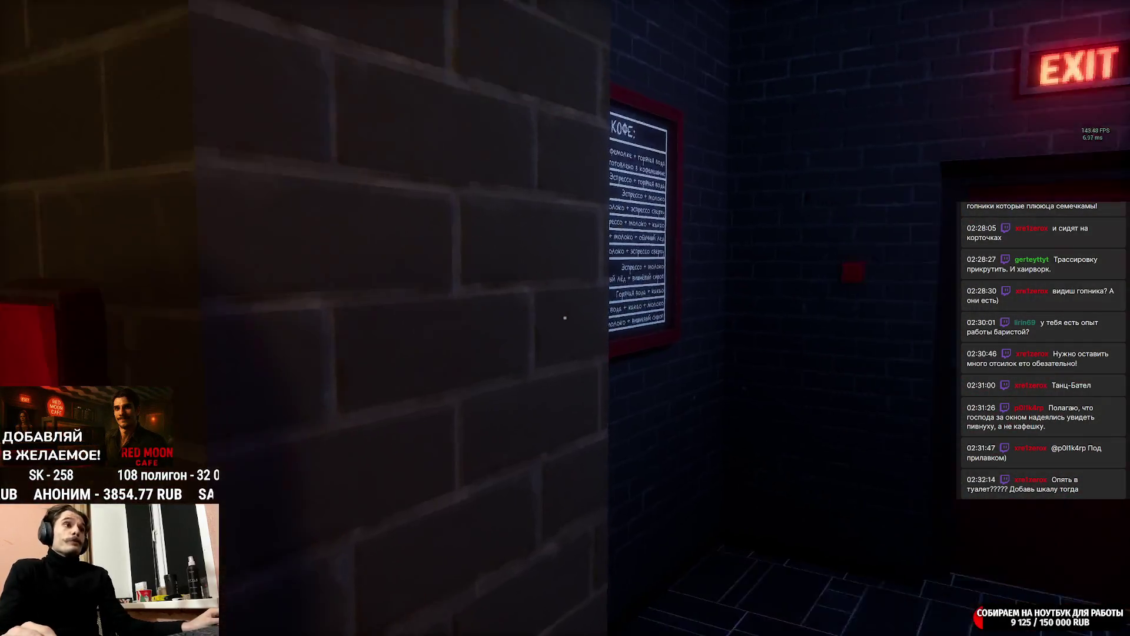
Exit through the red door and the gate past the taxi, then switch to the stream dashboard.
key(e)
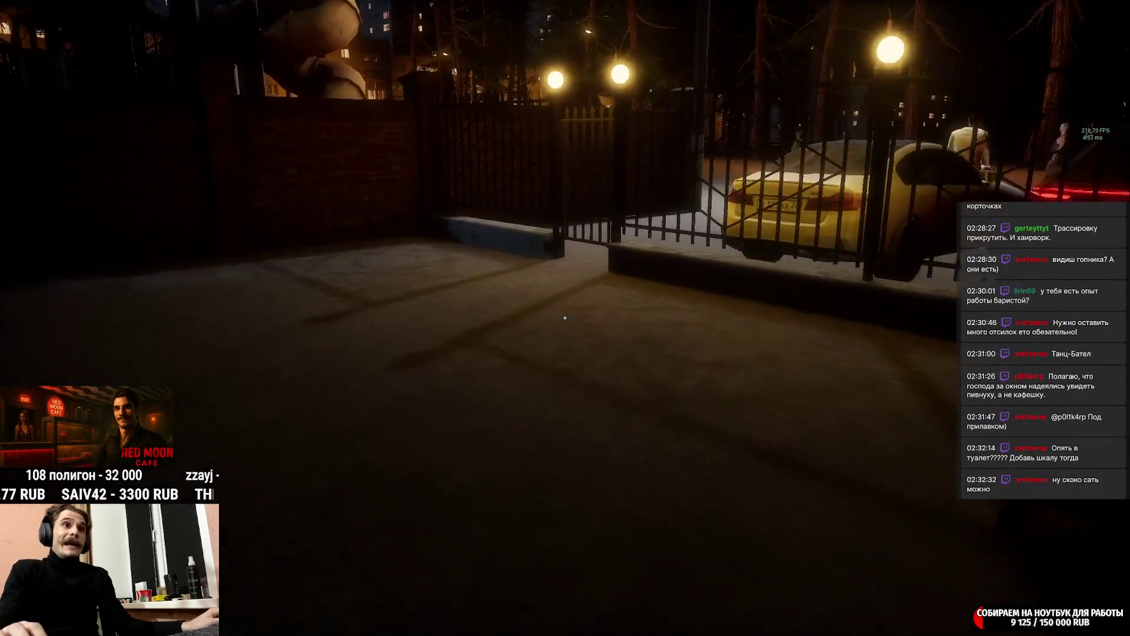
key(w)
key(w)
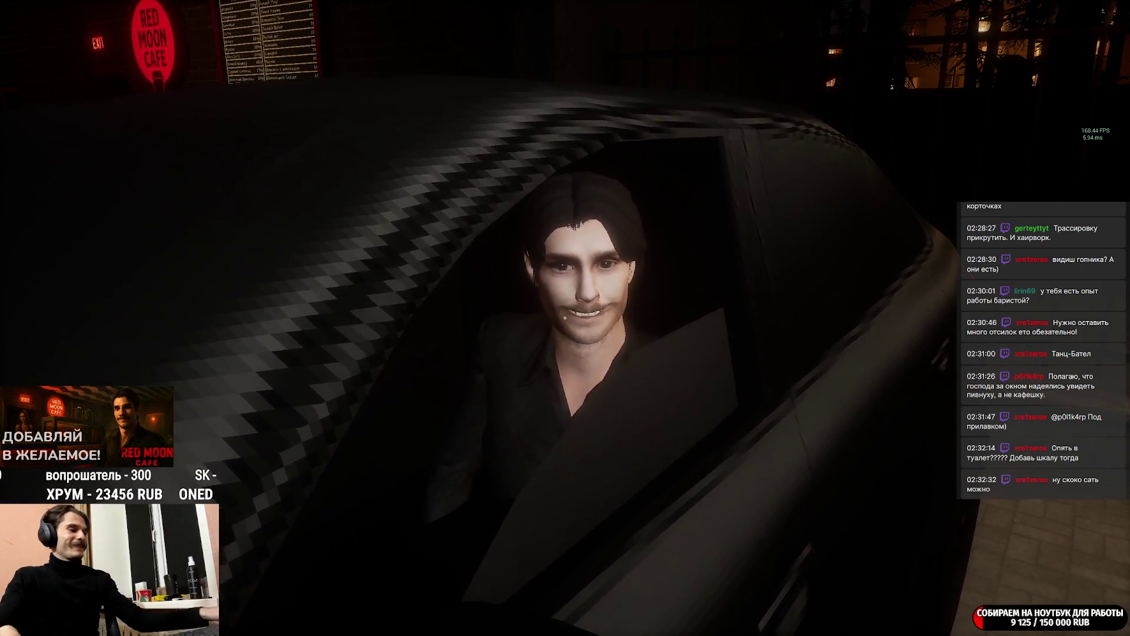
key(alt+Tab)
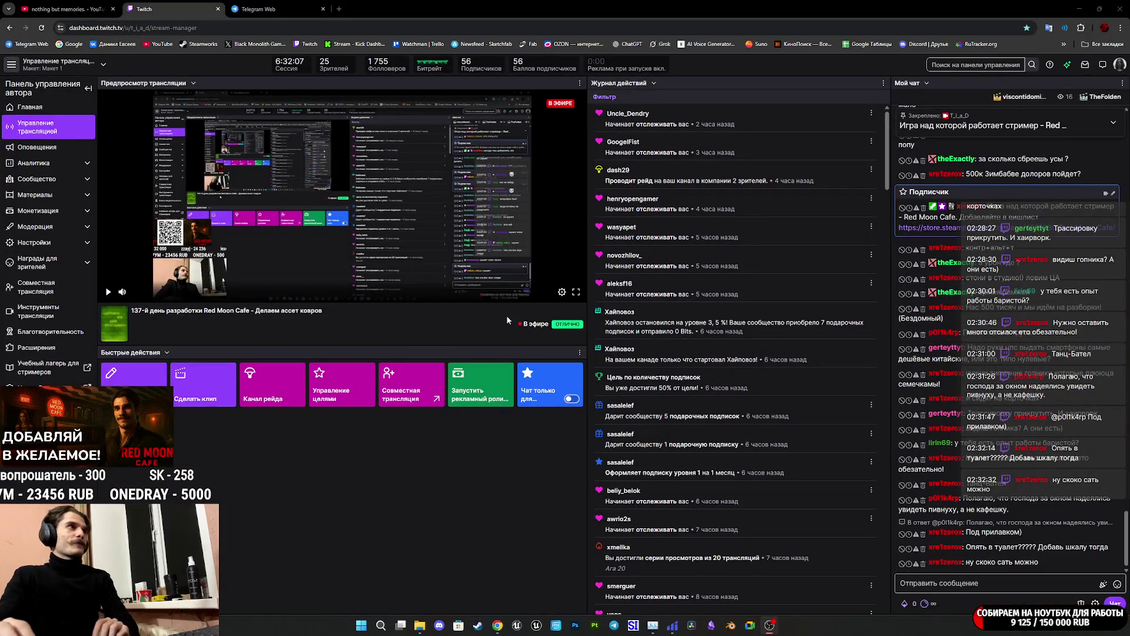
Switch from the Telegram Web chat tab to the Twitch stream dashboard tab.
click(265, 9)
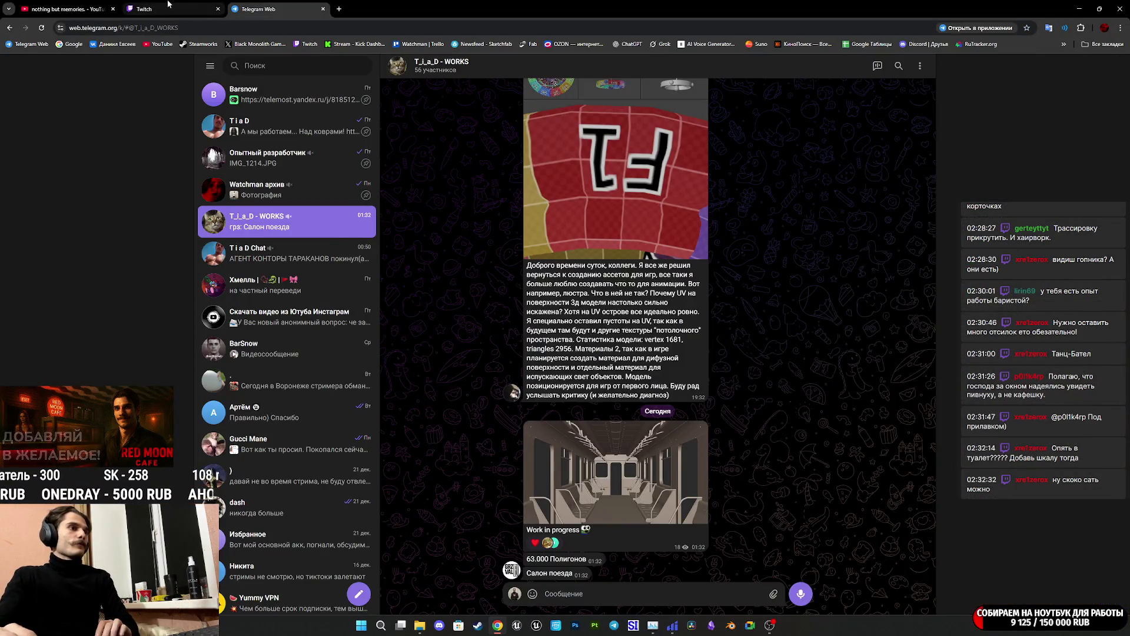
click(169, 5)
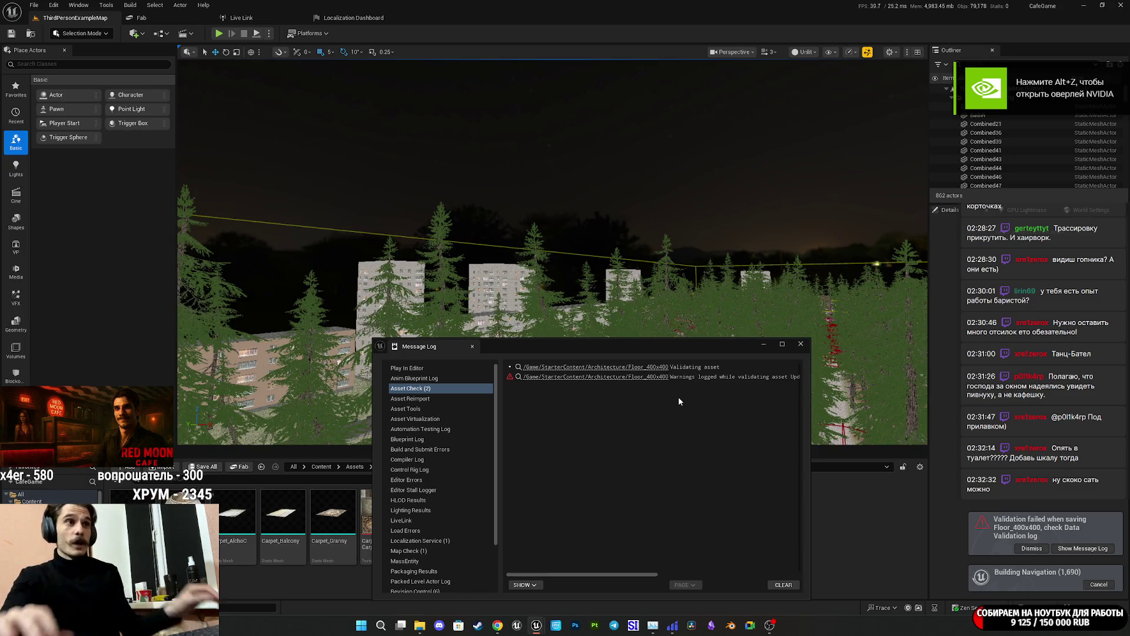
Close the Message Log and fly the viewport into the cafe to the coffee machine.
click(801, 344)
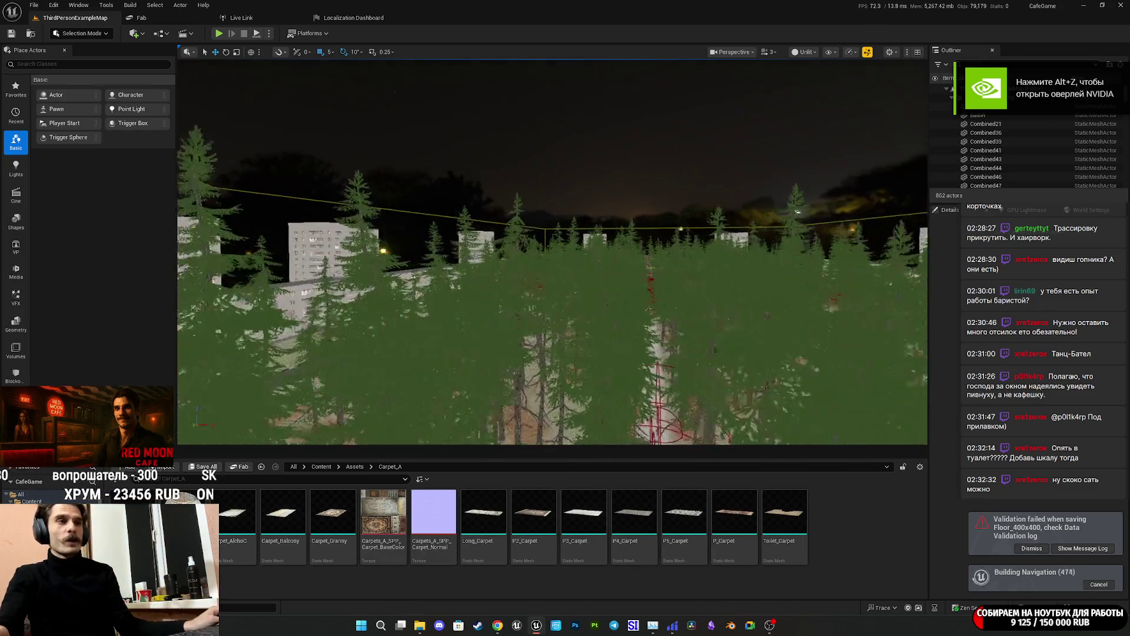
key(w)
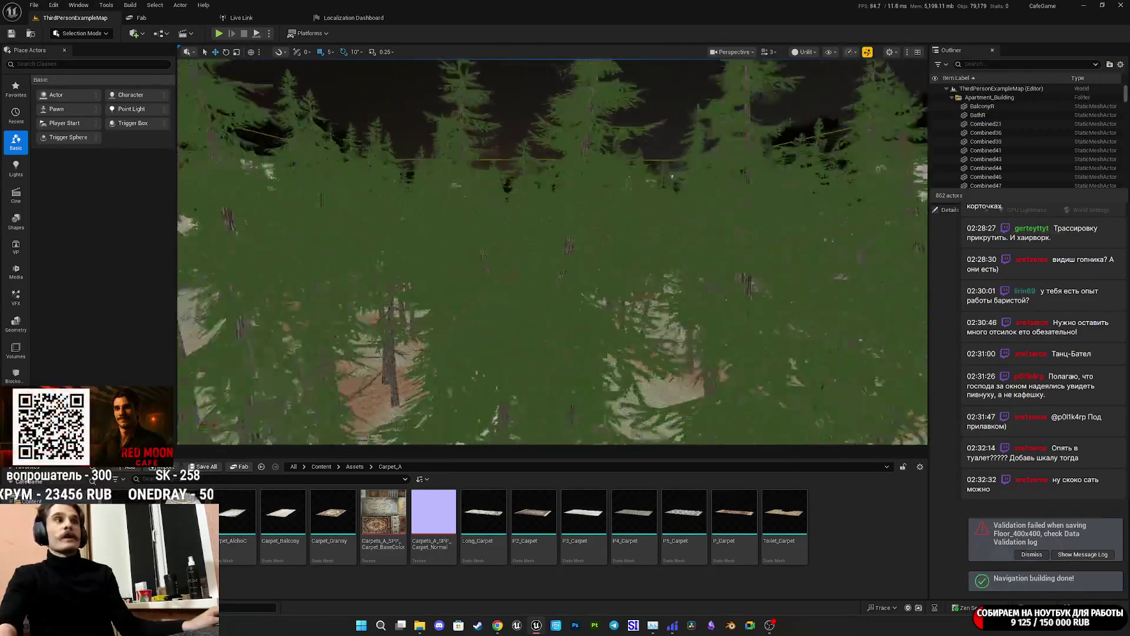
key(w)
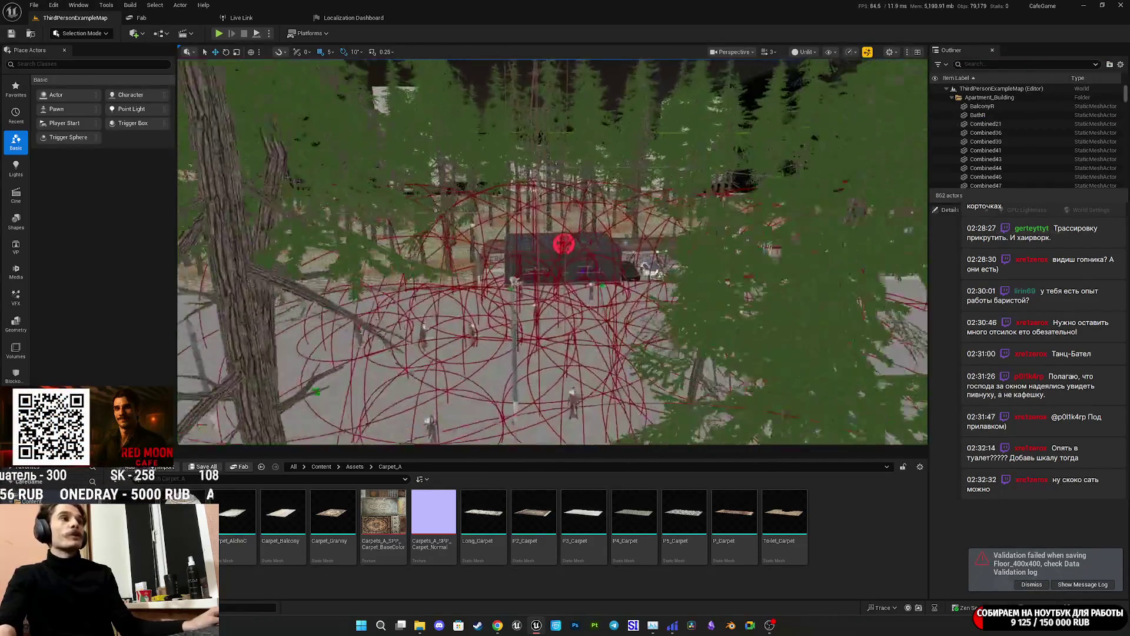
key(w)
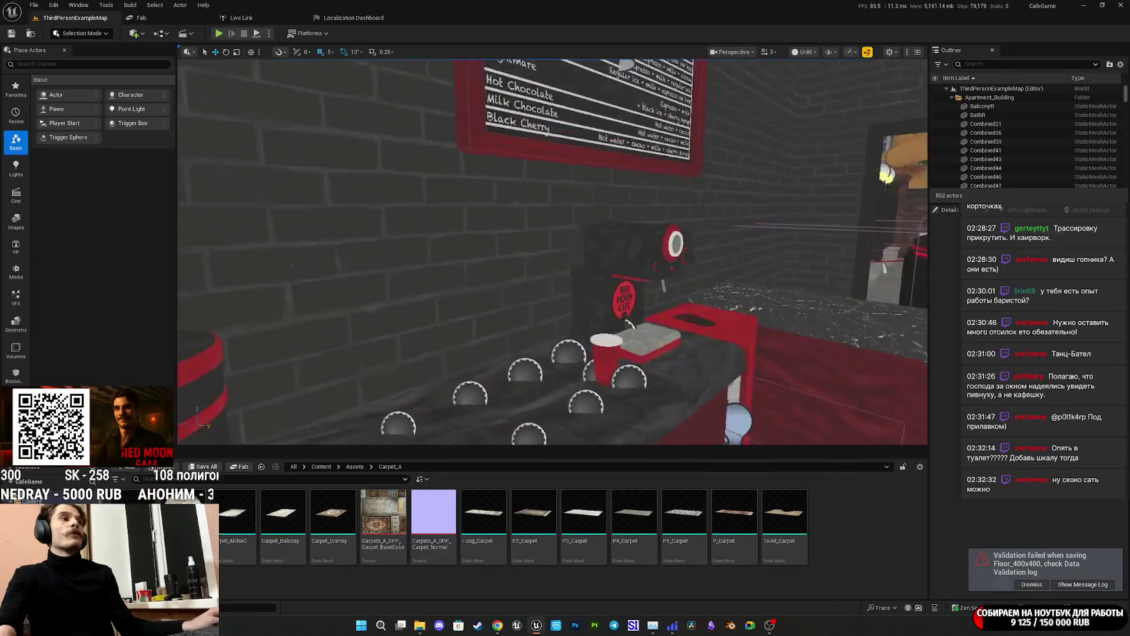
key(d)
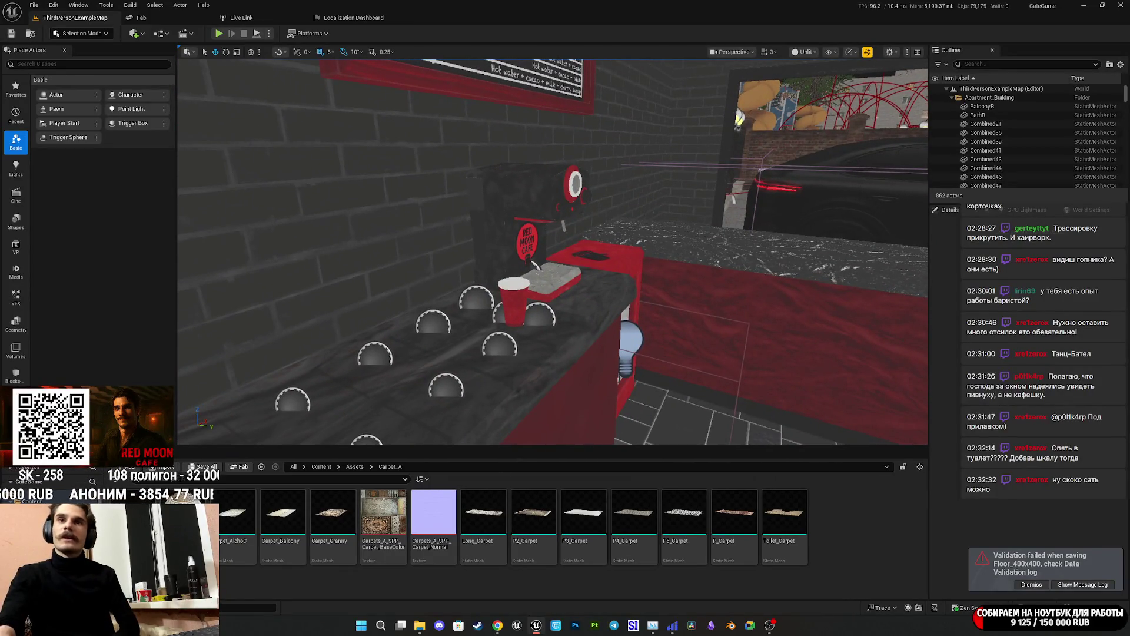
key(a)
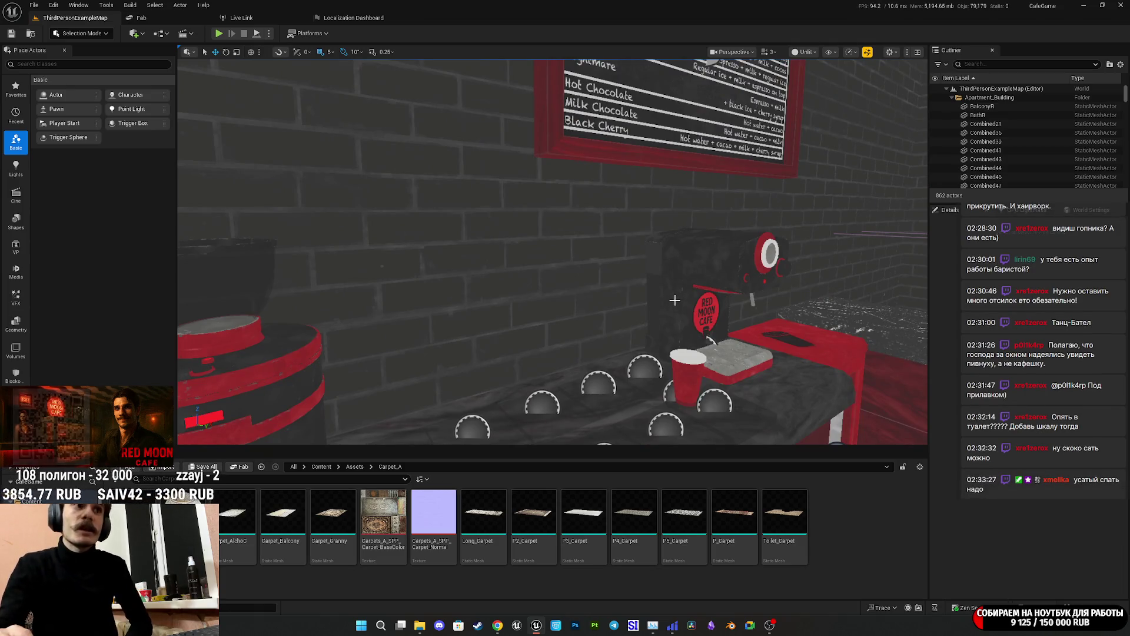
Open the coffee machine's Coffee_Machine_BP in a maximized Blueprint Editor, then switch to the Twitch dashboard.
click(710, 340)
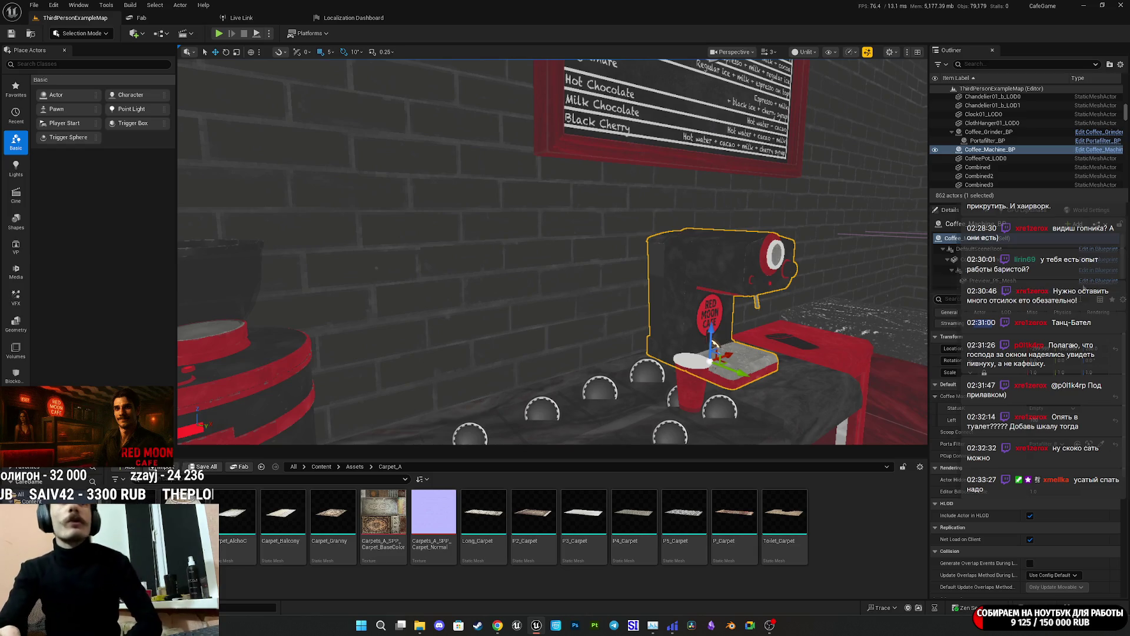
click(1069, 249)
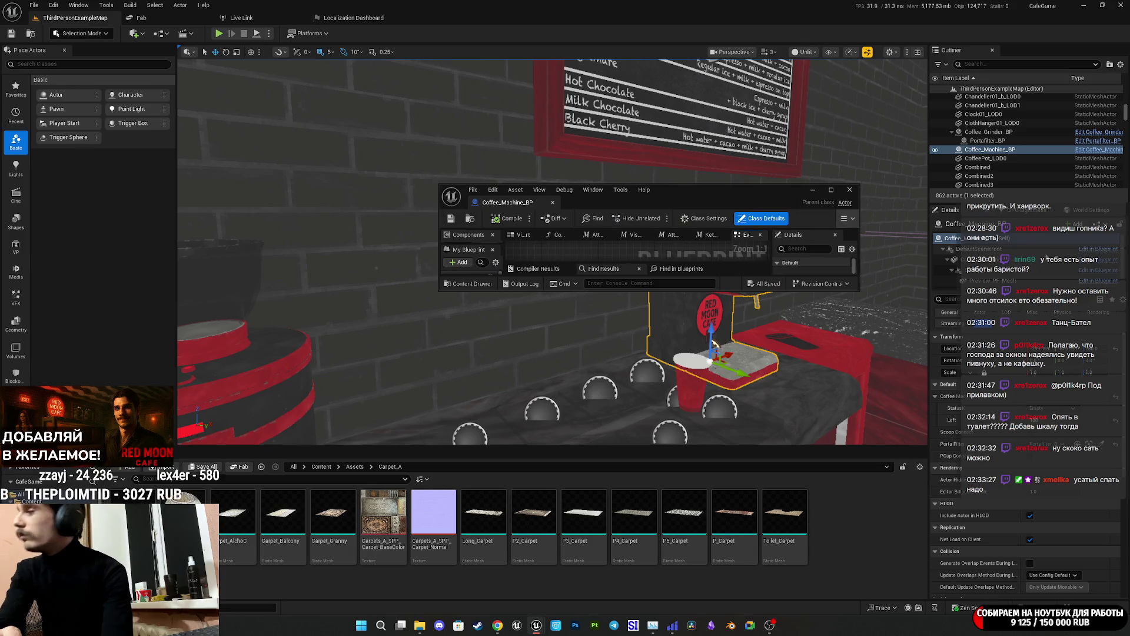
double_click(729, 192)
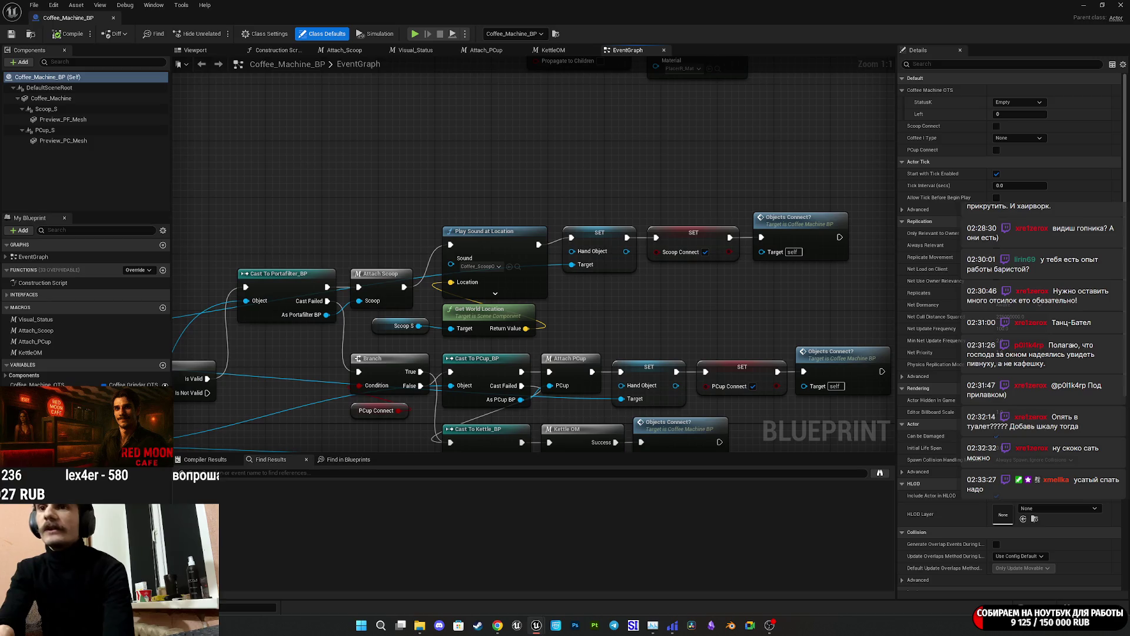
key(alt+Tab)
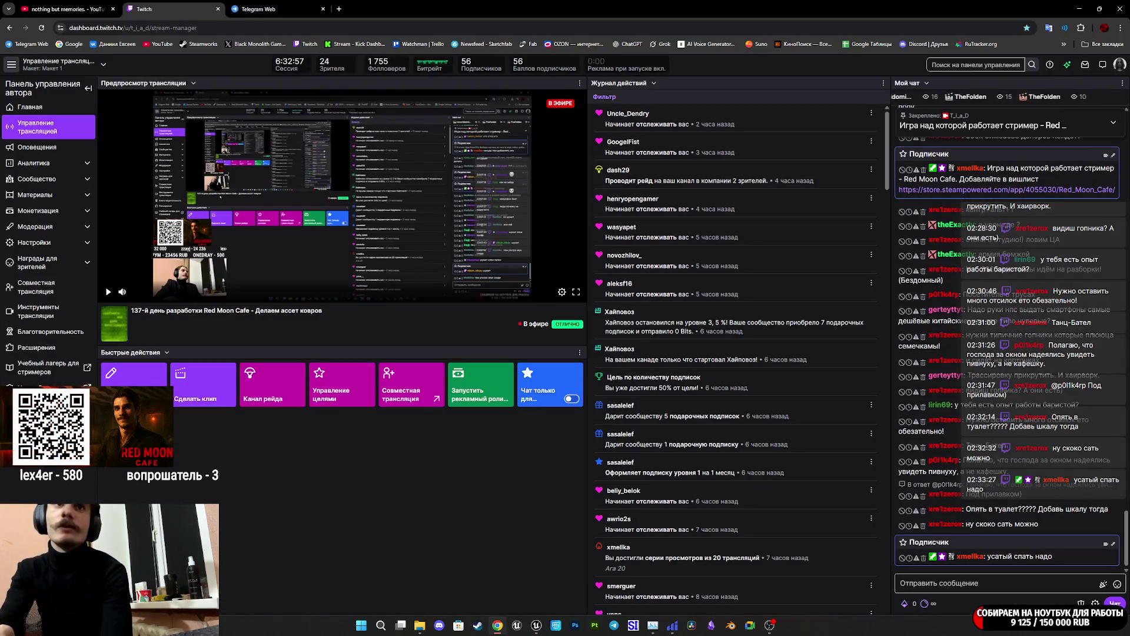
Close the Telegram Web tab and open the Downloads folder in File Explorer.
click(269, 8)
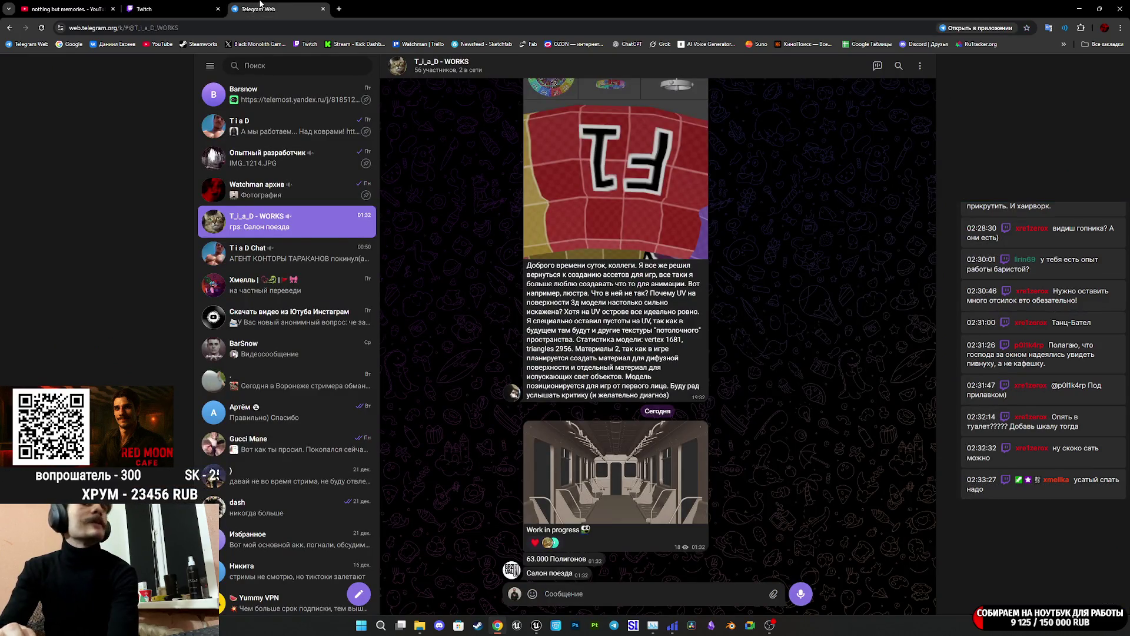
middle_click(261, 4)
key(alt+Tab)
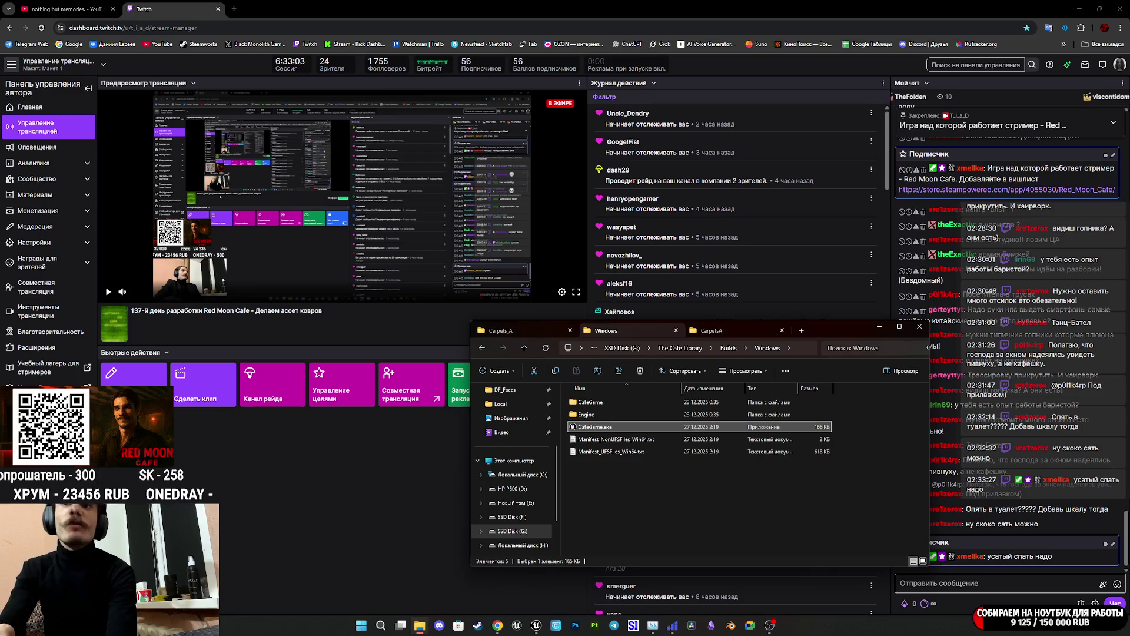
click(513, 448)
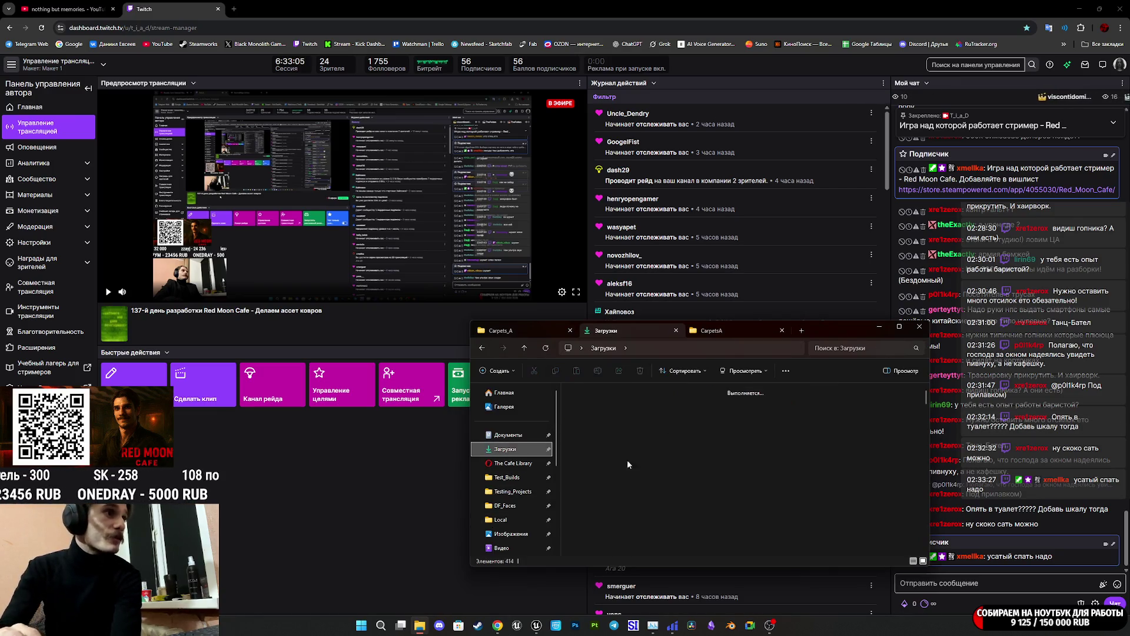
Briefly play song3.mp4 at adjusted volume, then return to the Switch on CafeTools_StatusType node.
double_click(757, 512)
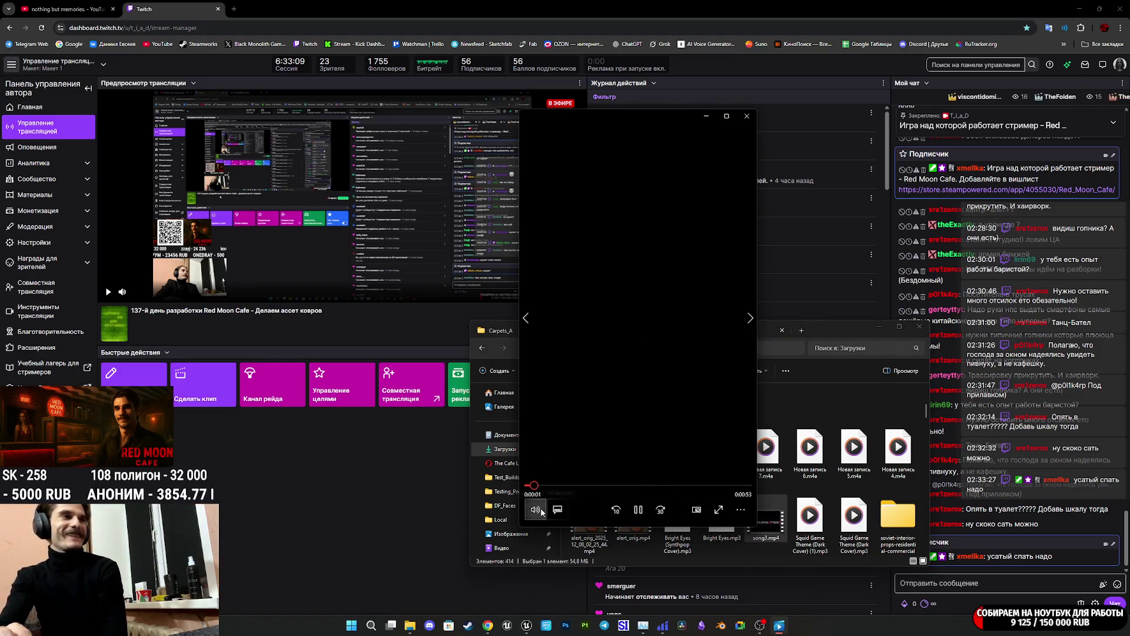
click(535, 509)
click(558, 481)
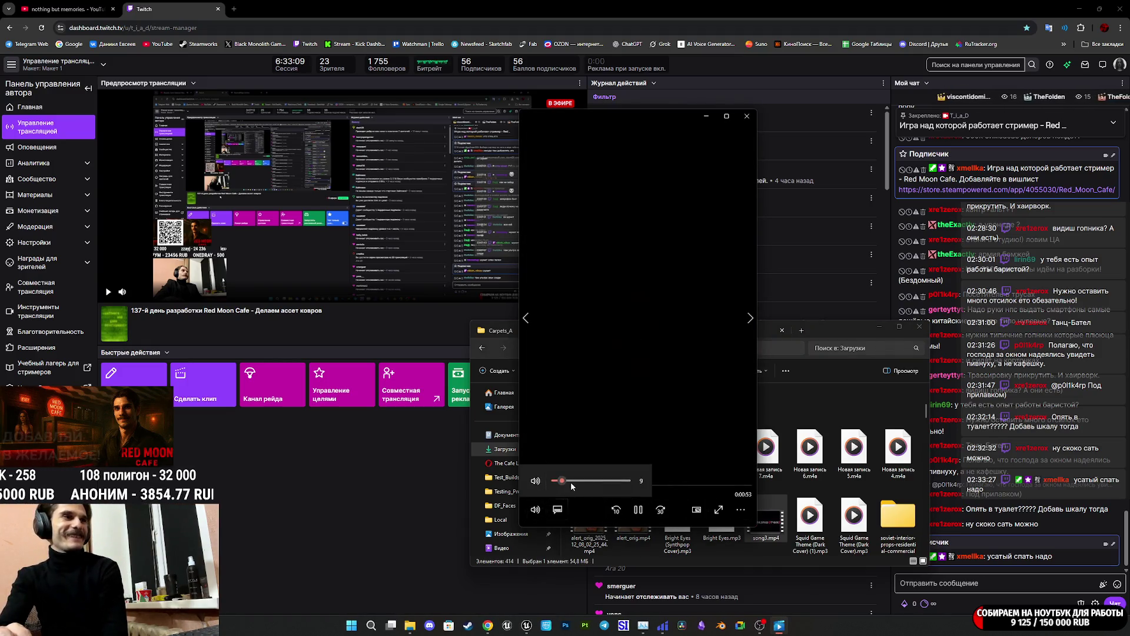
click(741, 509)
click(706, 174)
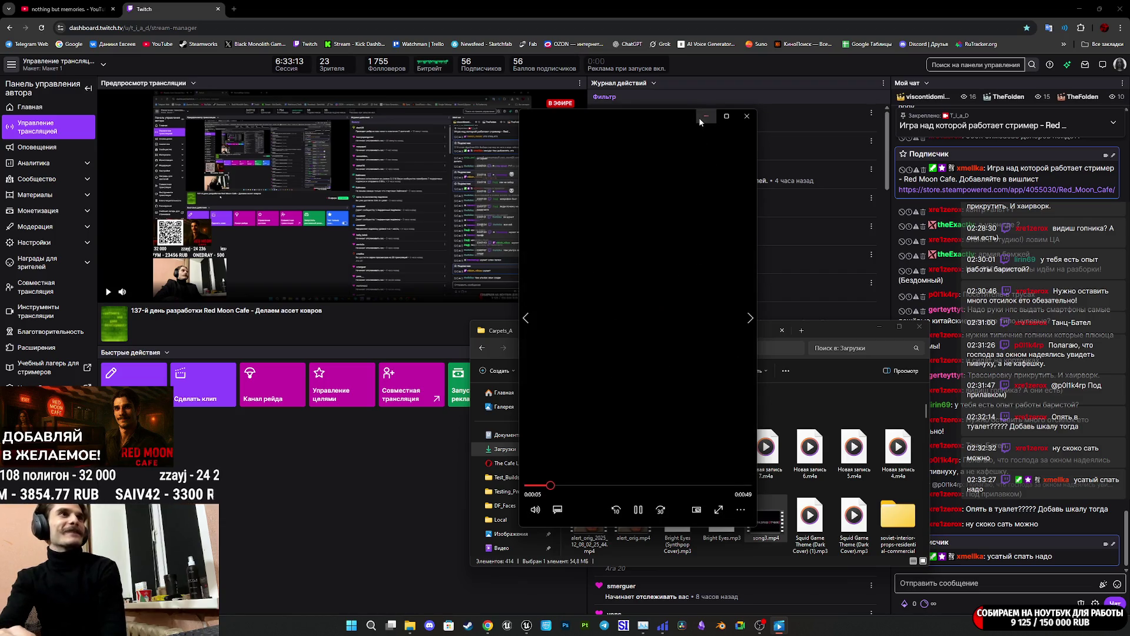
click(706, 116)
click(632, 3)
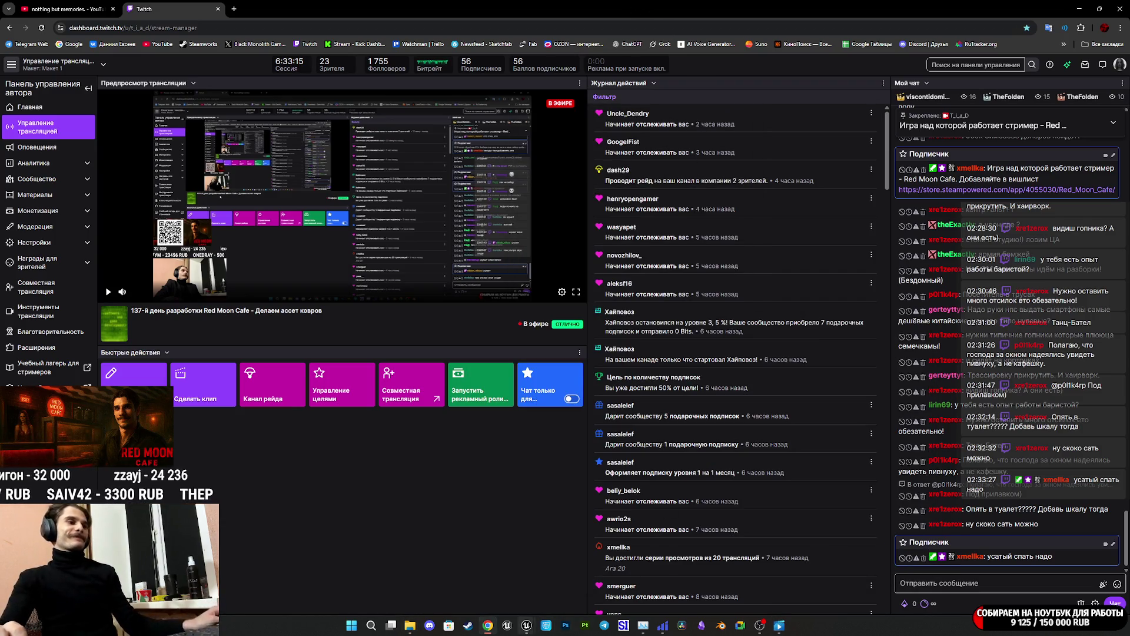
click(574, 580)
drag(435, 171, 577, 154)
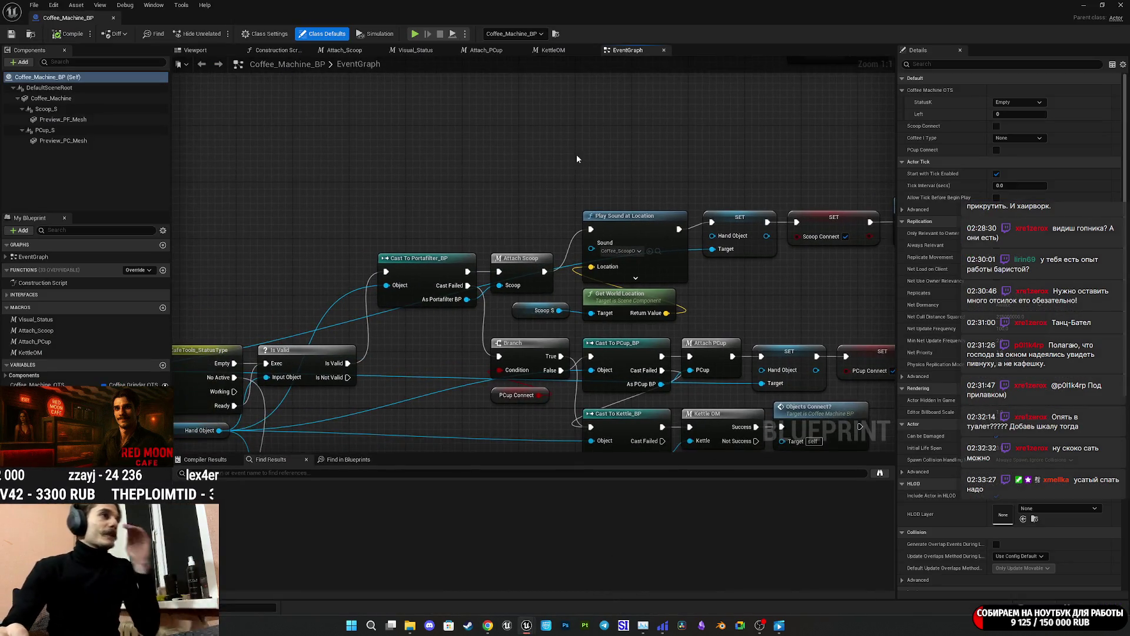
mouse_move(538, 84)
mouse_down()
mouse_move(504, 96)
mouse_move(528, 69)
mouse_up()
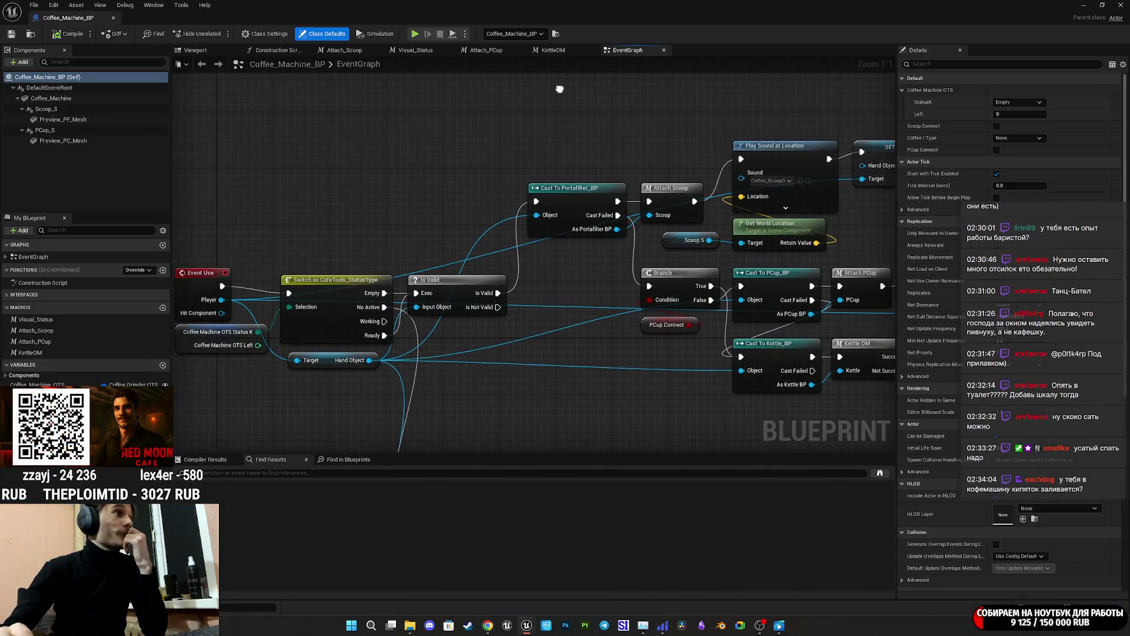
scroll(514, 250, down, 5)
scroll(515, 249, up, 2)
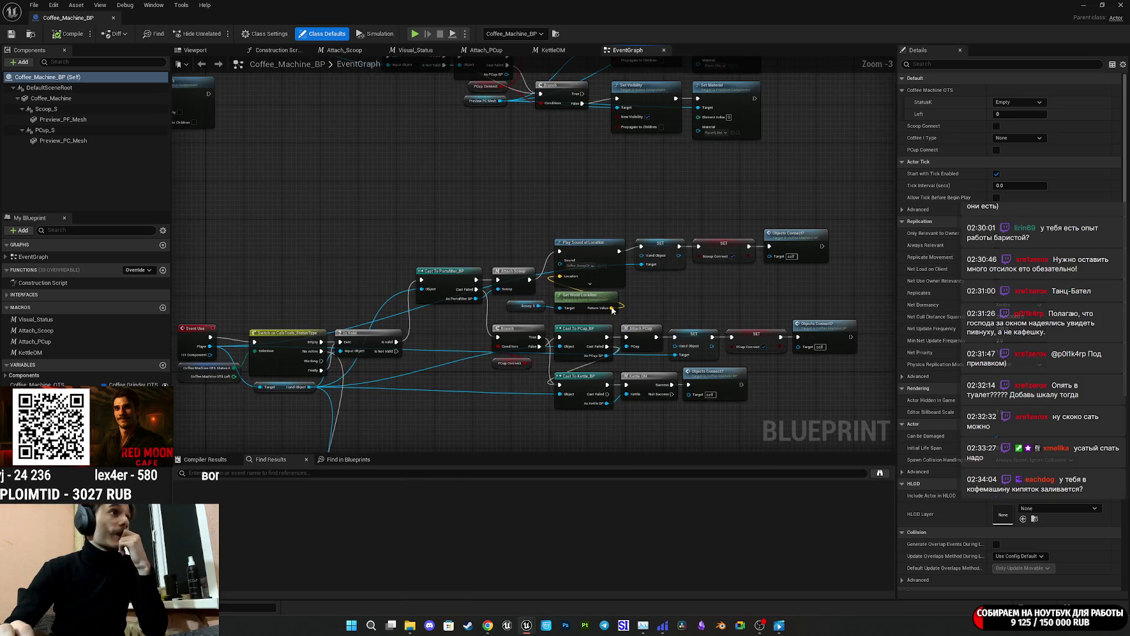
scroll(592, 421, up, 3)
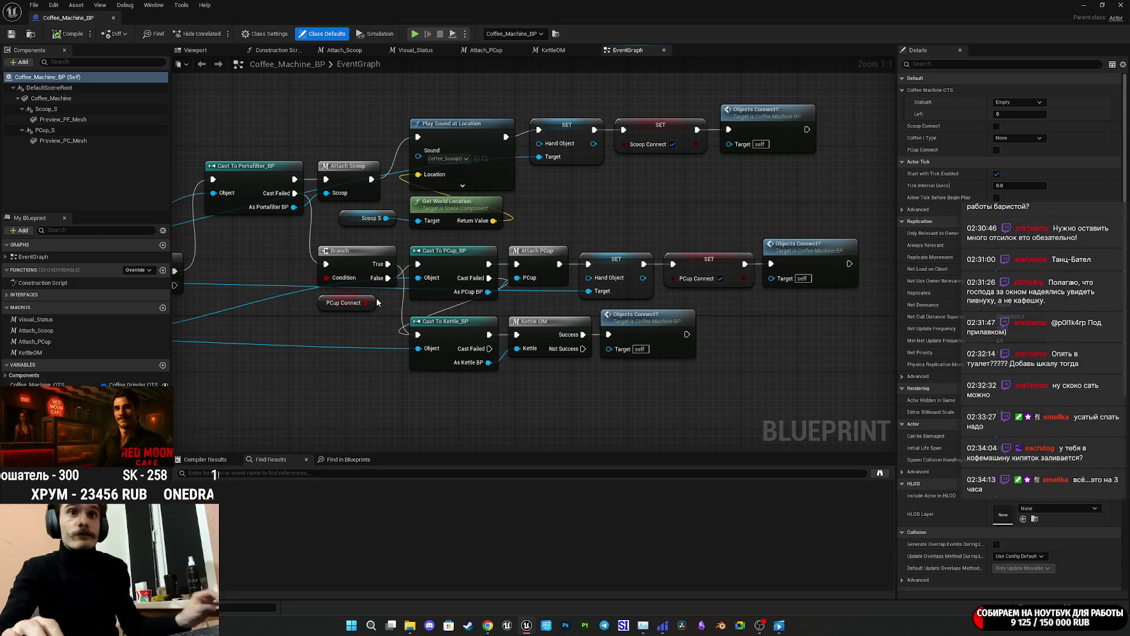
scroll(662, 387, down, 1)
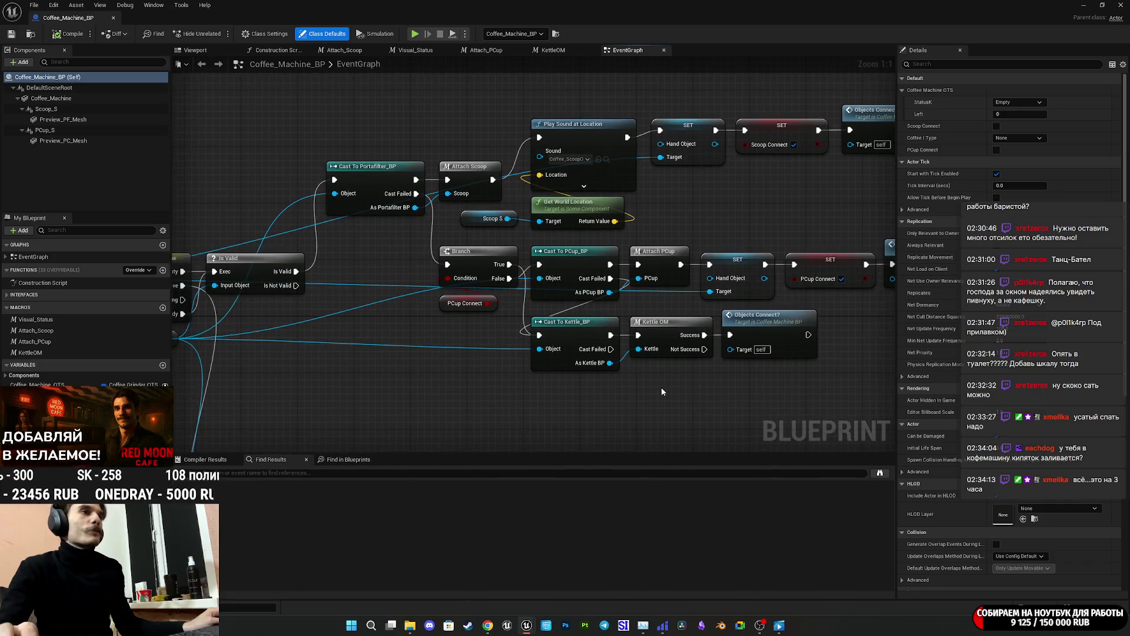
scroll(663, 386, up, 1)
double_click(625, 339)
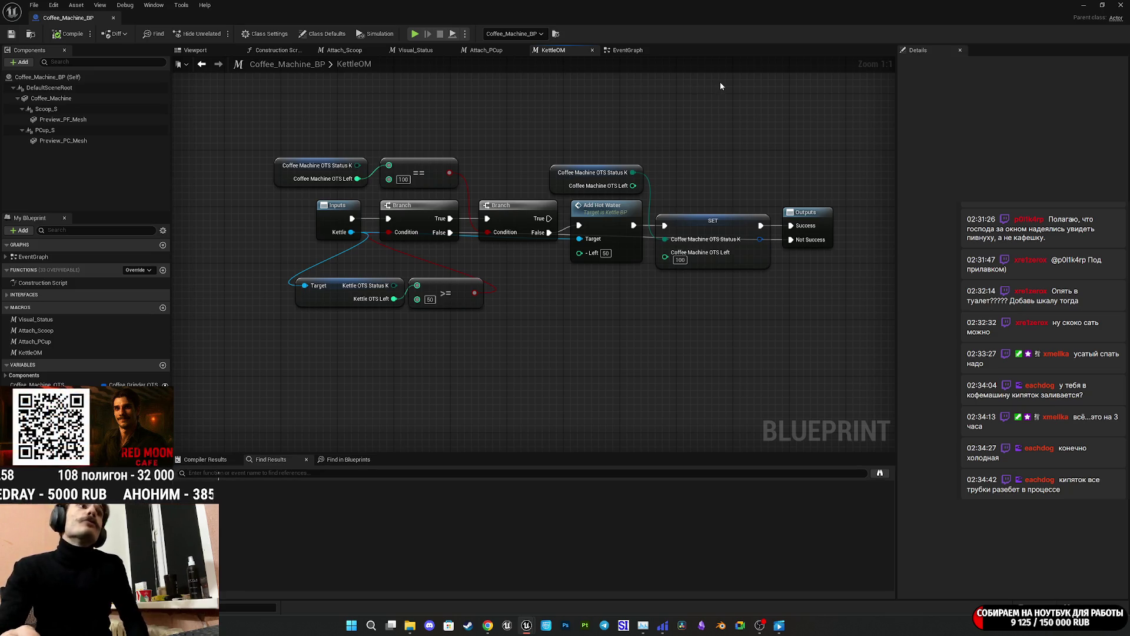
click(628, 50)
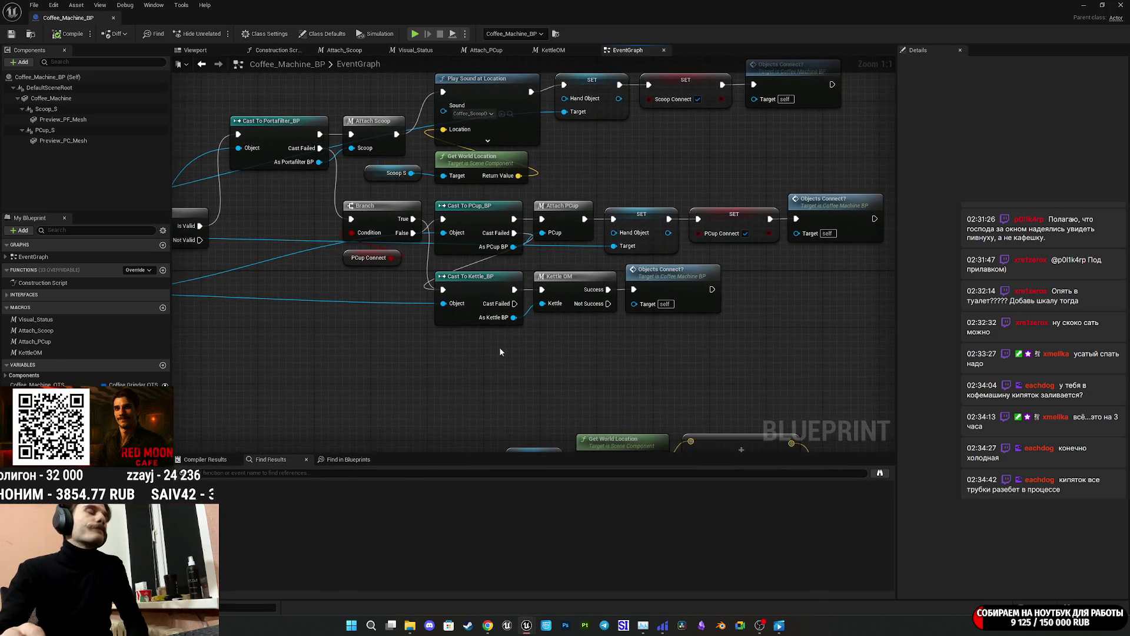
drag(585, 337, 558, 346)
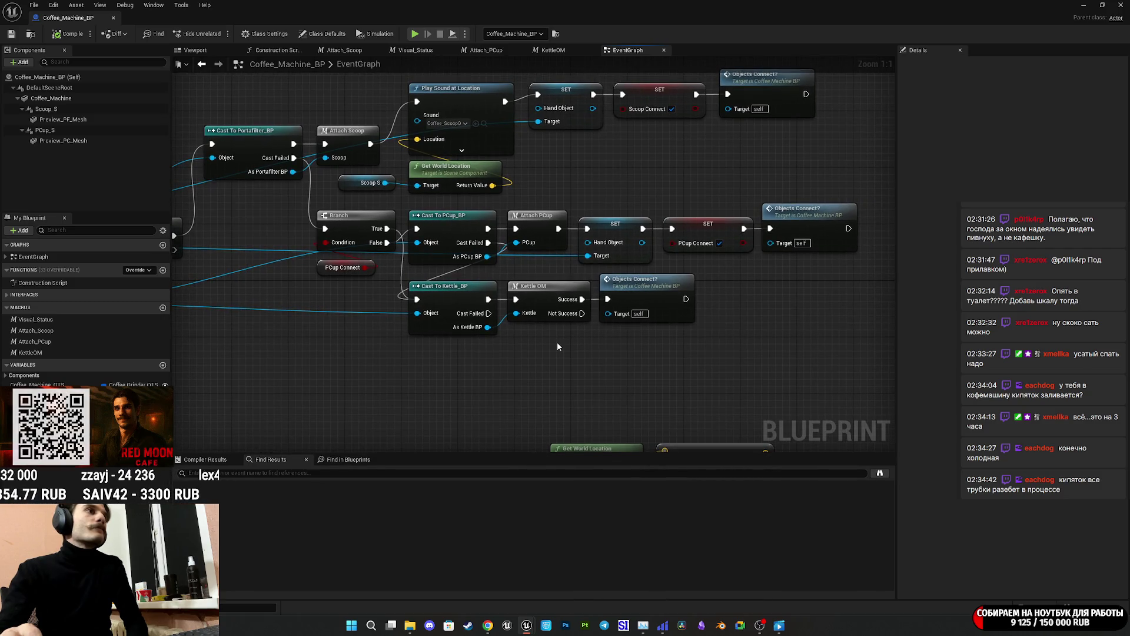
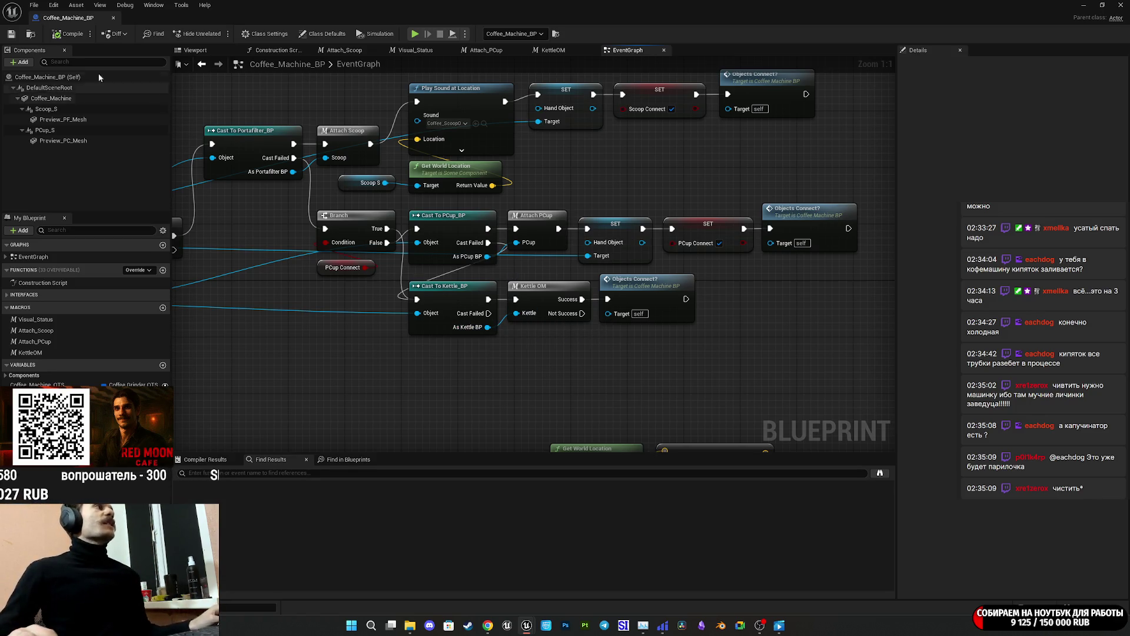
Add a Cast To Volume_Object_BP node off the Branch execution output.
click(11, 37)
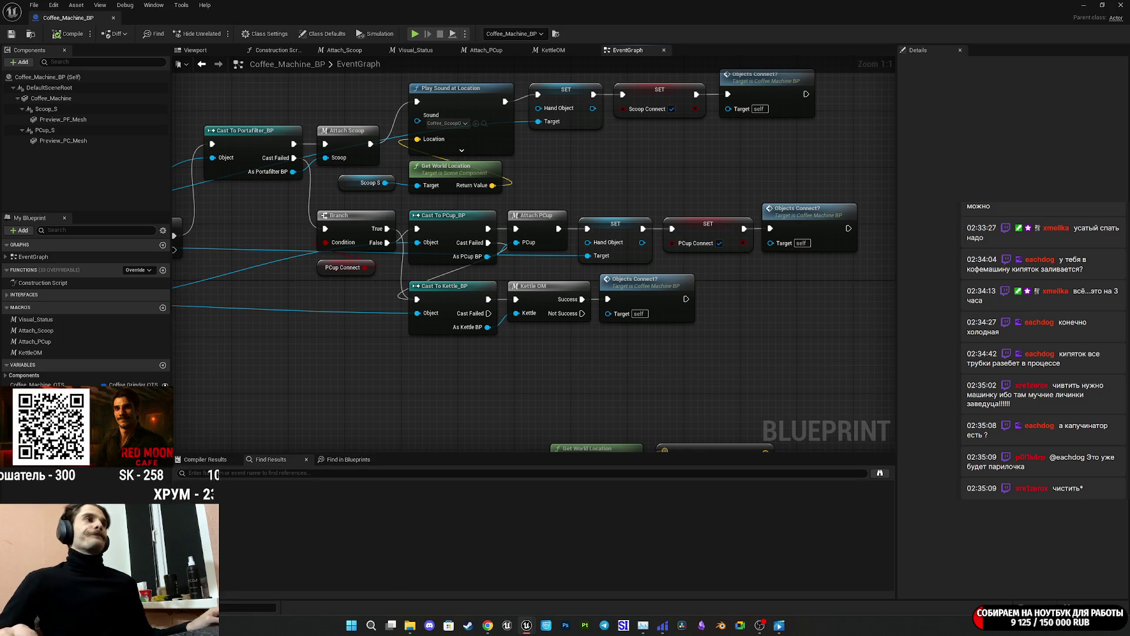
drag(567, 361, 640, 361)
drag(536, 312, 531, 360)
mouse_move(461, 230)
mouse_down()
mouse_move(410, 317)
mouse_move(385, 330)
mouse_up()
text(cas)
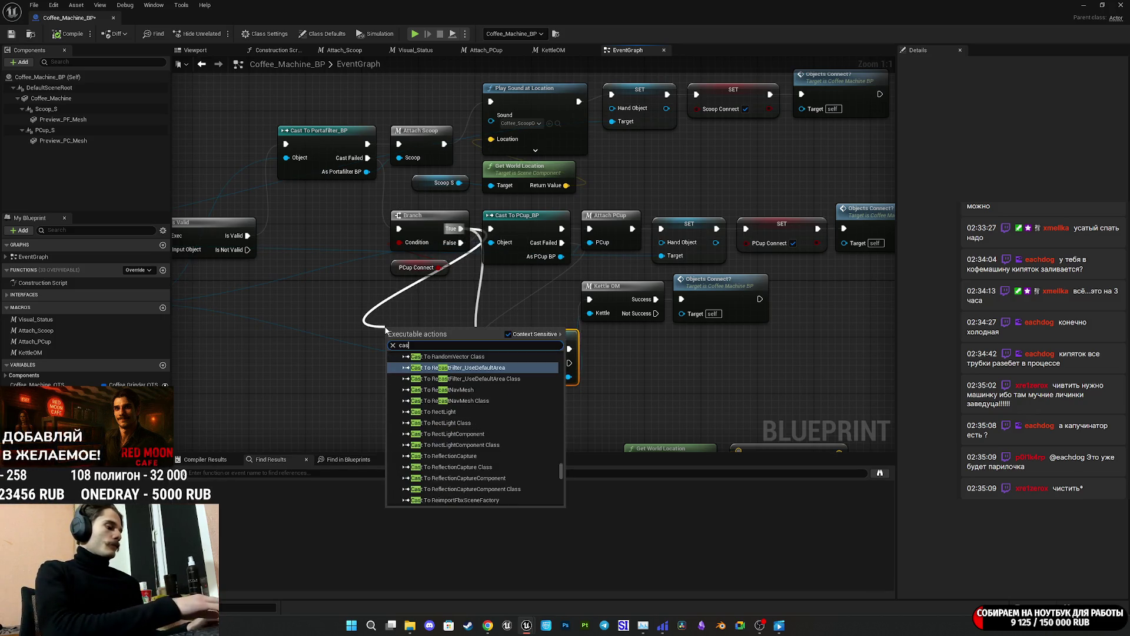
text(t vo)
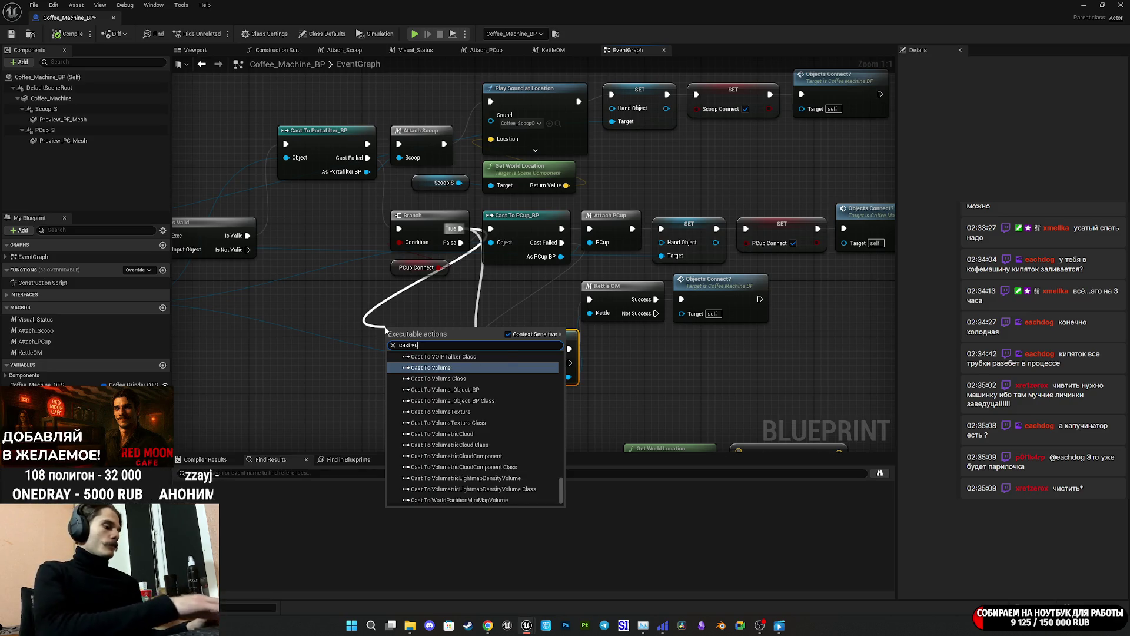
text(lu)
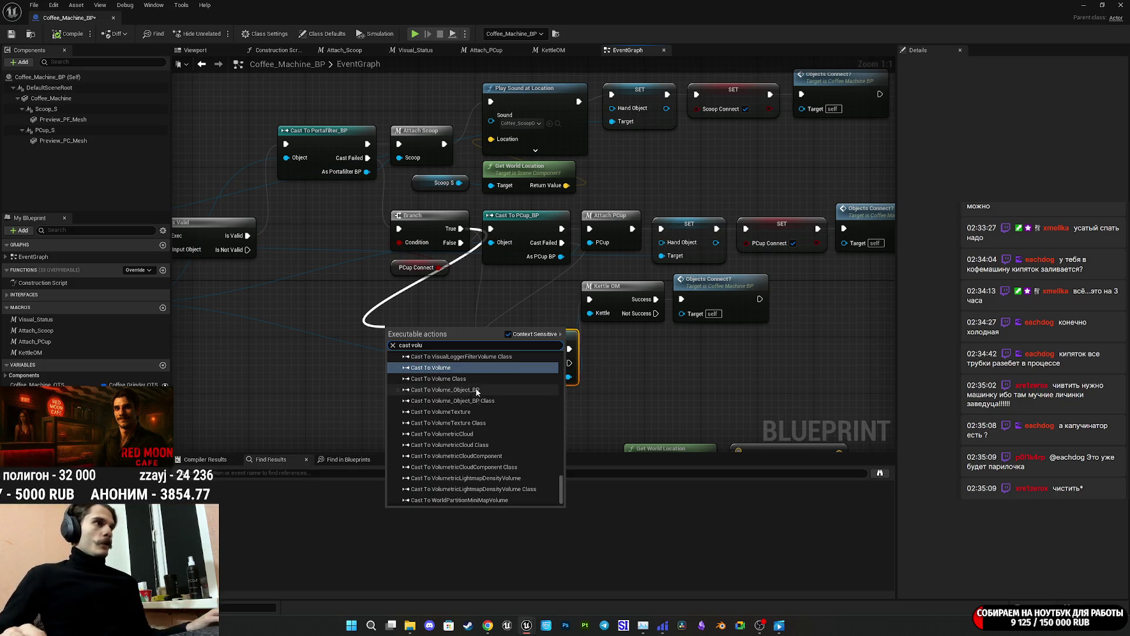
click(445, 390)
drag(446, 343, 428, 380)
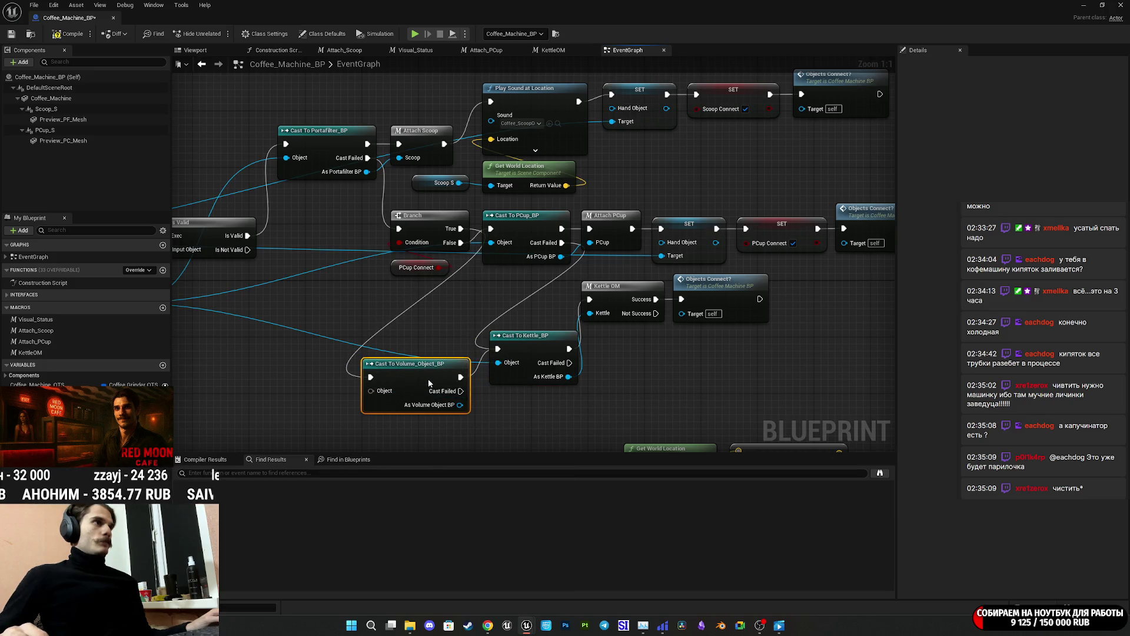
Feed Hand Object into the volume cast and route its failed flow to Cast To Kettle_BP.
drag(359, 330, 568, 337)
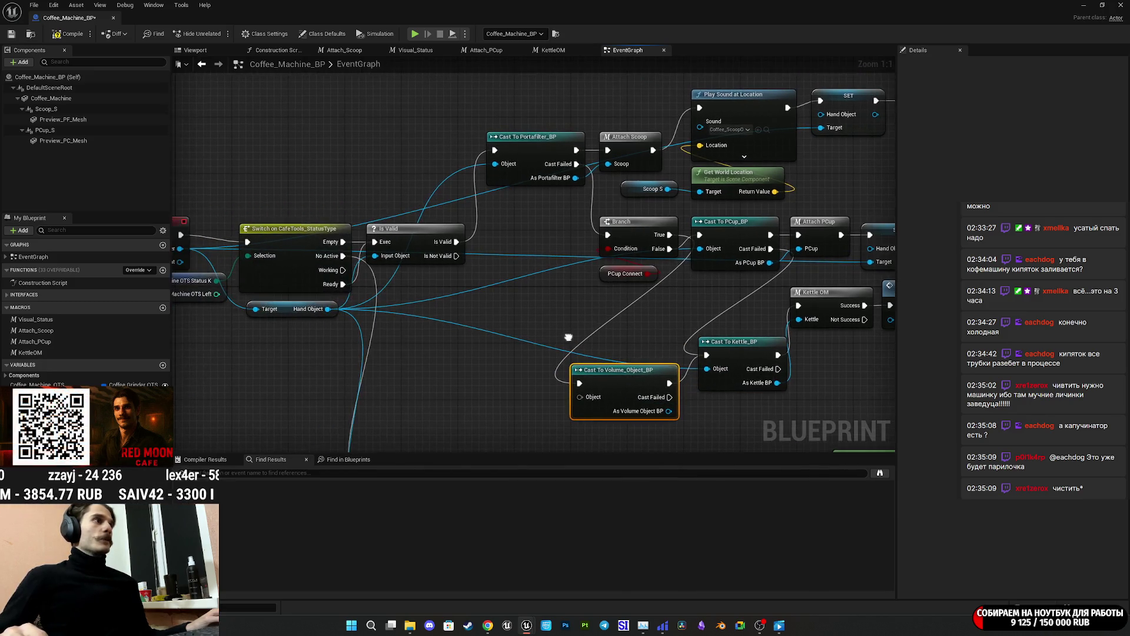
mouse_move(328, 309)
mouse_down()
mouse_move(569, 367)
mouse_move(592, 401)
mouse_up()
mouse_move(592, 401)
mouse_down()
mouse_move(514, 396)
mouse_move(413, 362)
mouse_up()
drag(489, 373, 518, 382)
click(637, 366)
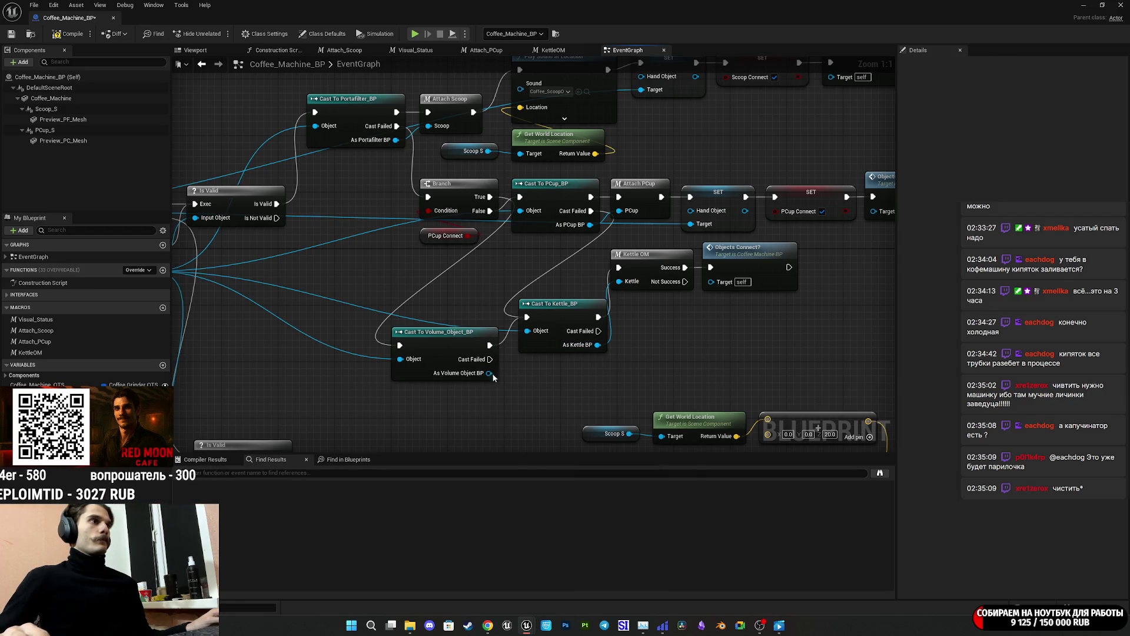
drag(554, 312, 595, 354)
mouse_move(591, 214)
mouse_down()
mouse_move(607, 253)
mouse_move(534, 257)
mouse_move(392, 336)
mouse_move(400, 345)
mouse_up()
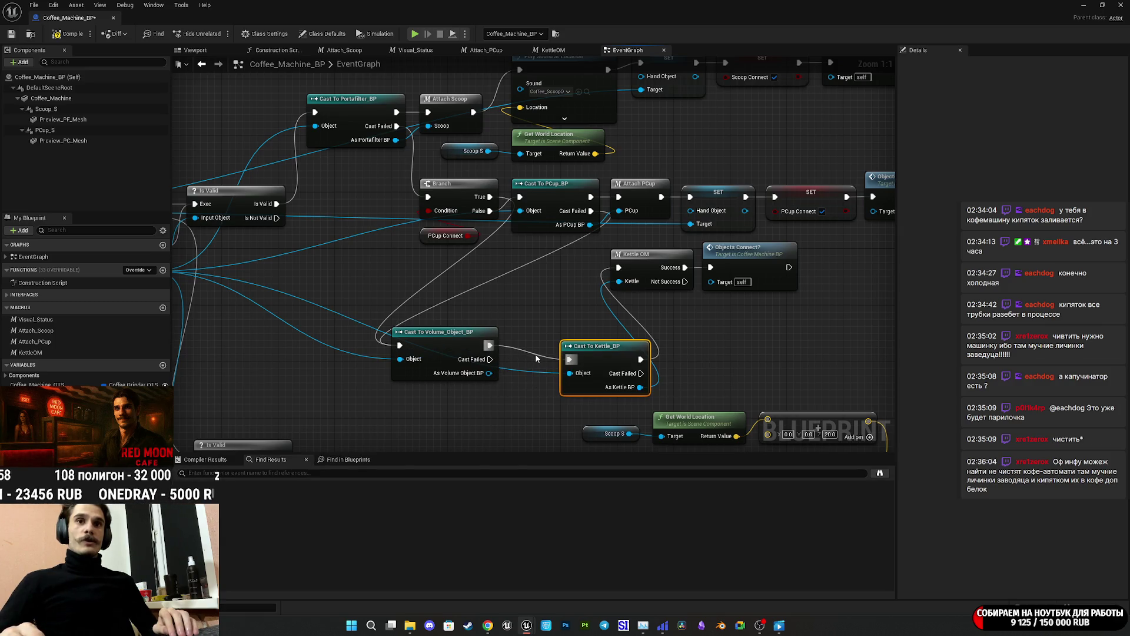
Line up the volume cast, kettle cast and Kettle OM nodes, then open the KettleOM macro.
drag(586, 347, 538, 348)
drag(671, 291, 560, 240)
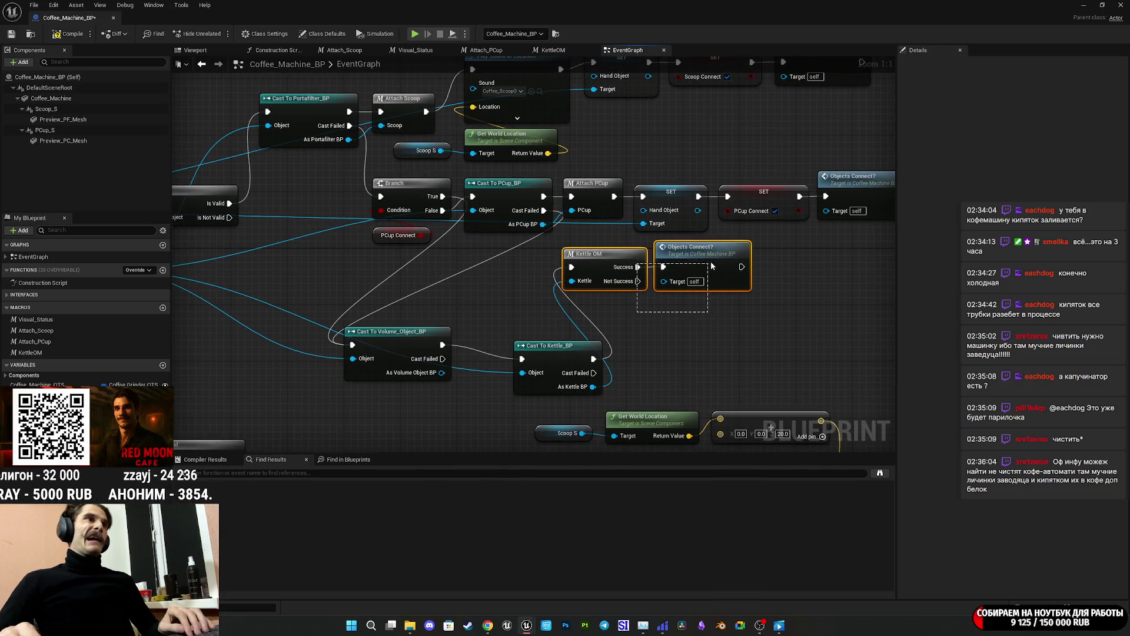
drag(710, 261, 795, 310)
drag(577, 350, 607, 299)
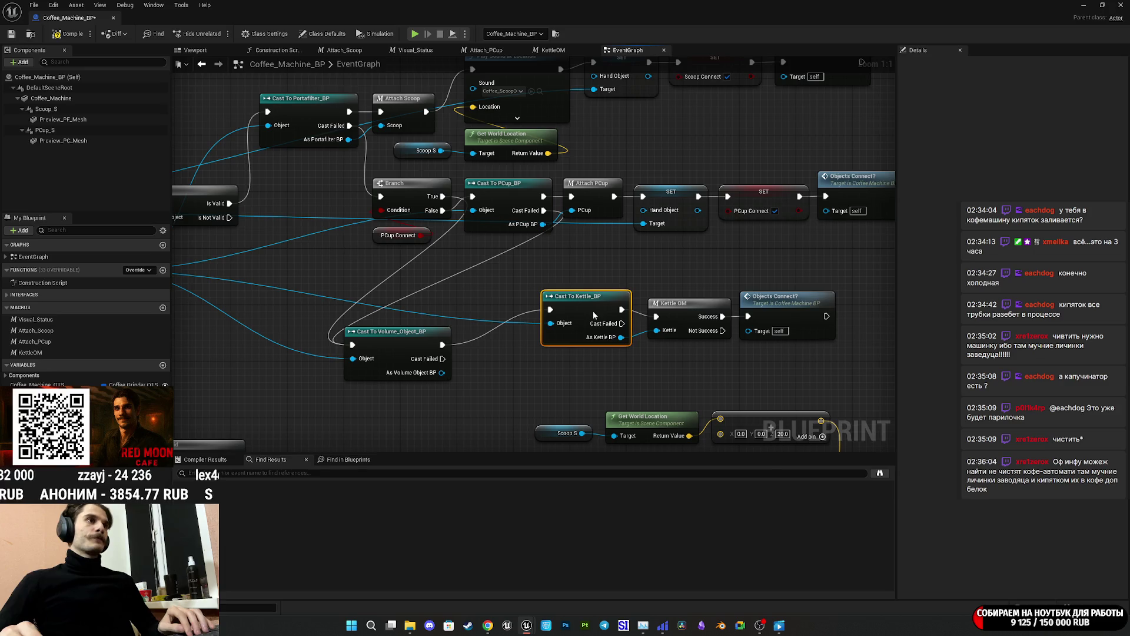
drag(404, 342, 484, 298)
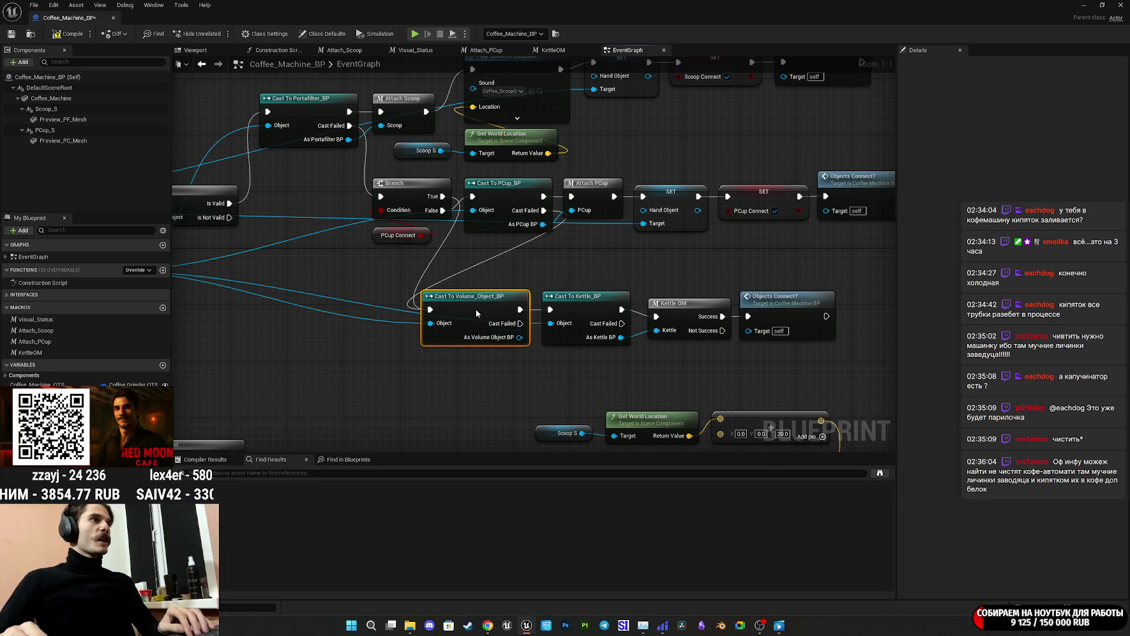
double_click(677, 318)
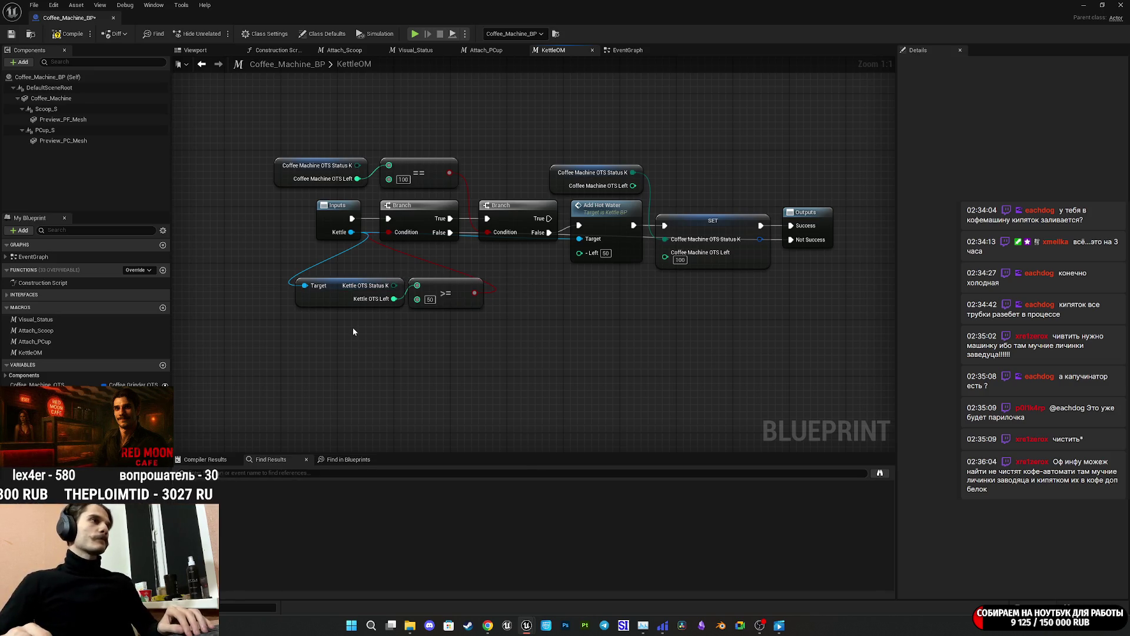
Delete the Kettle OTS getter and make the macro input a Volume Object BP reference.
click(336, 301)
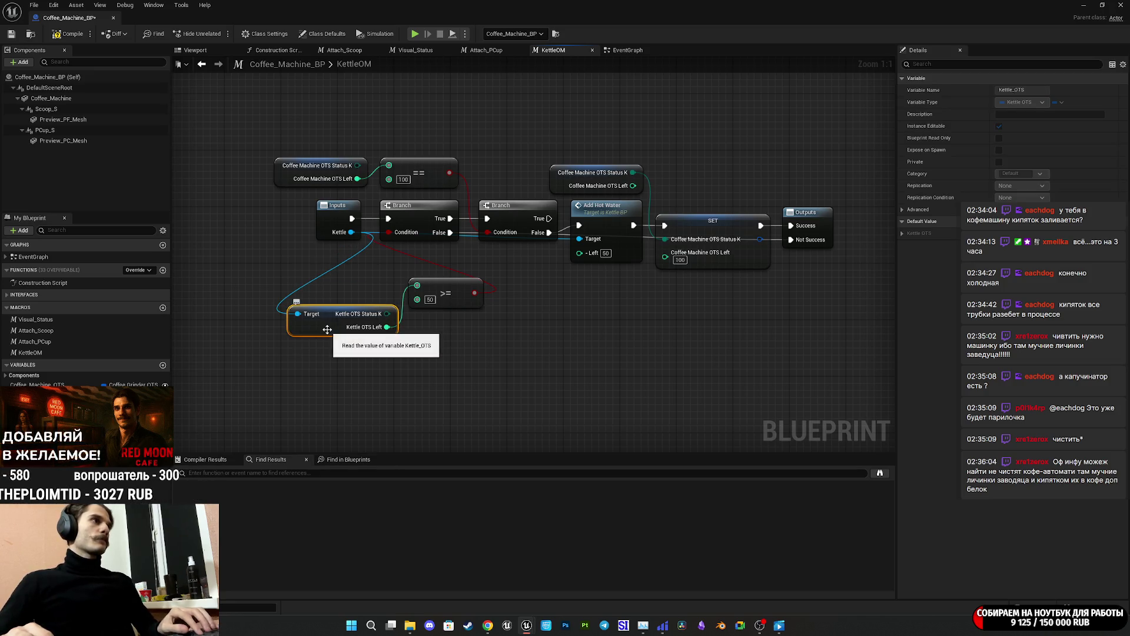
key(Delete)
click(402, 230)
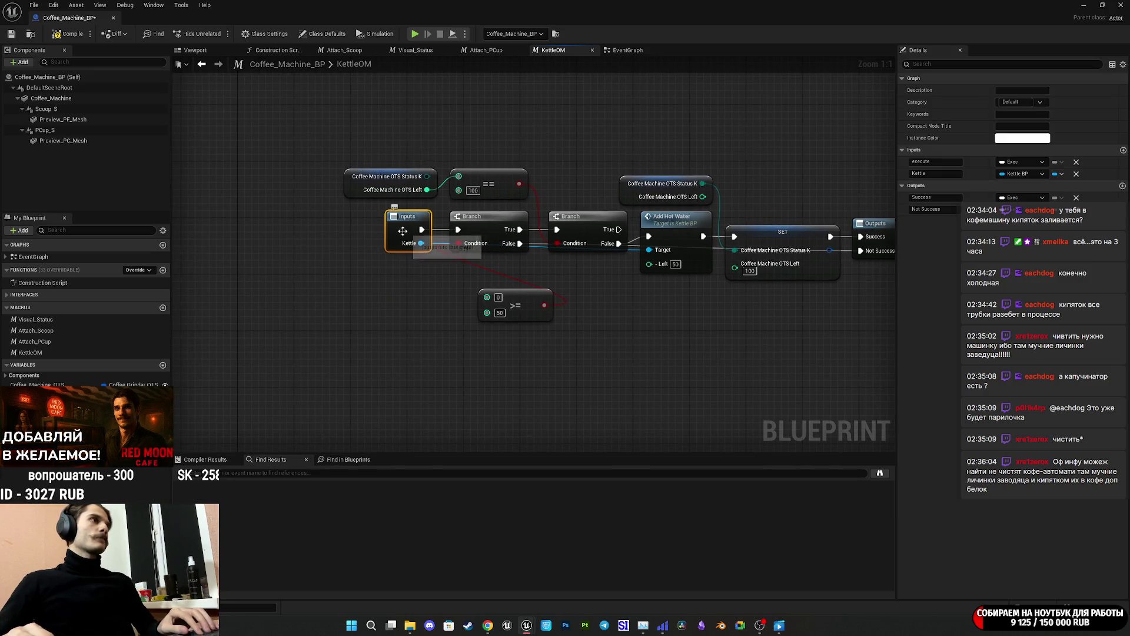
click(1024, 176)
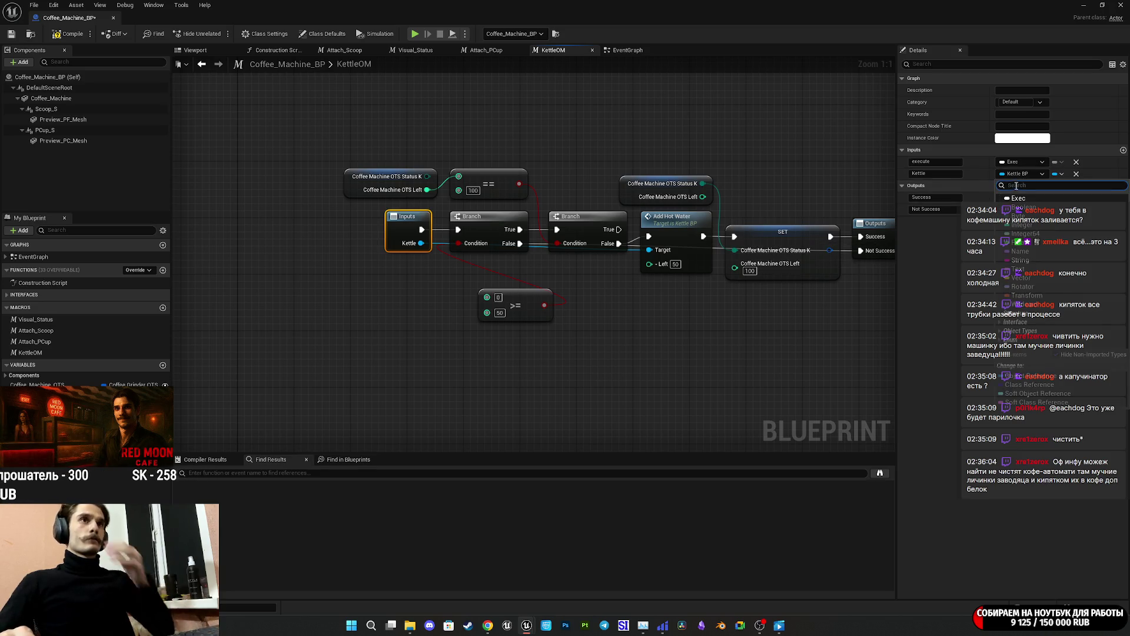
text(иolu)
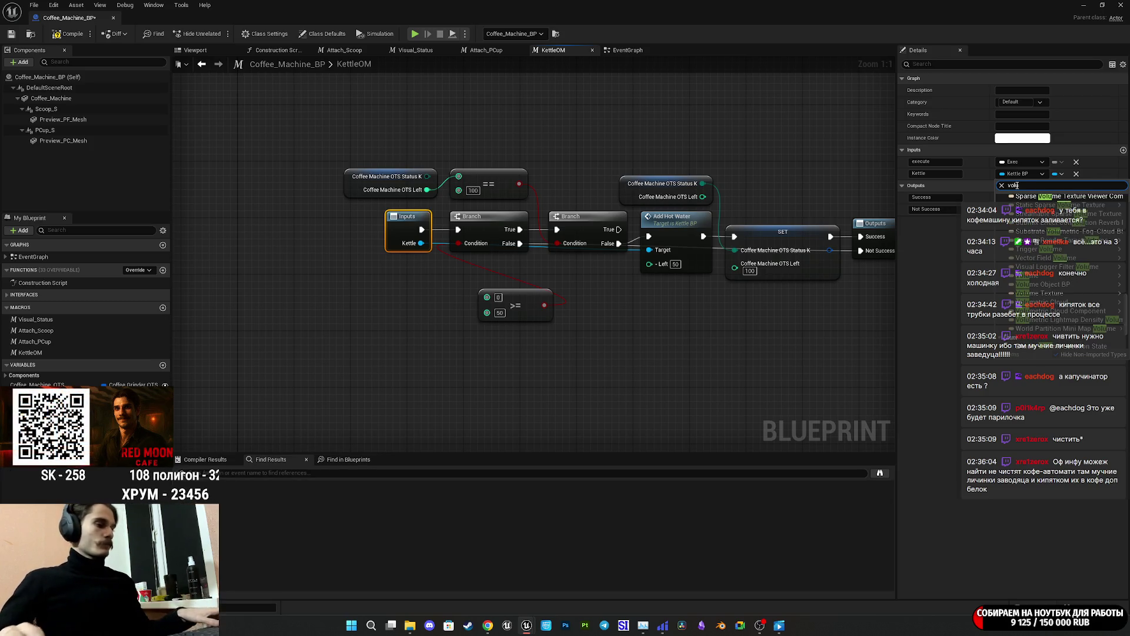
text(me)
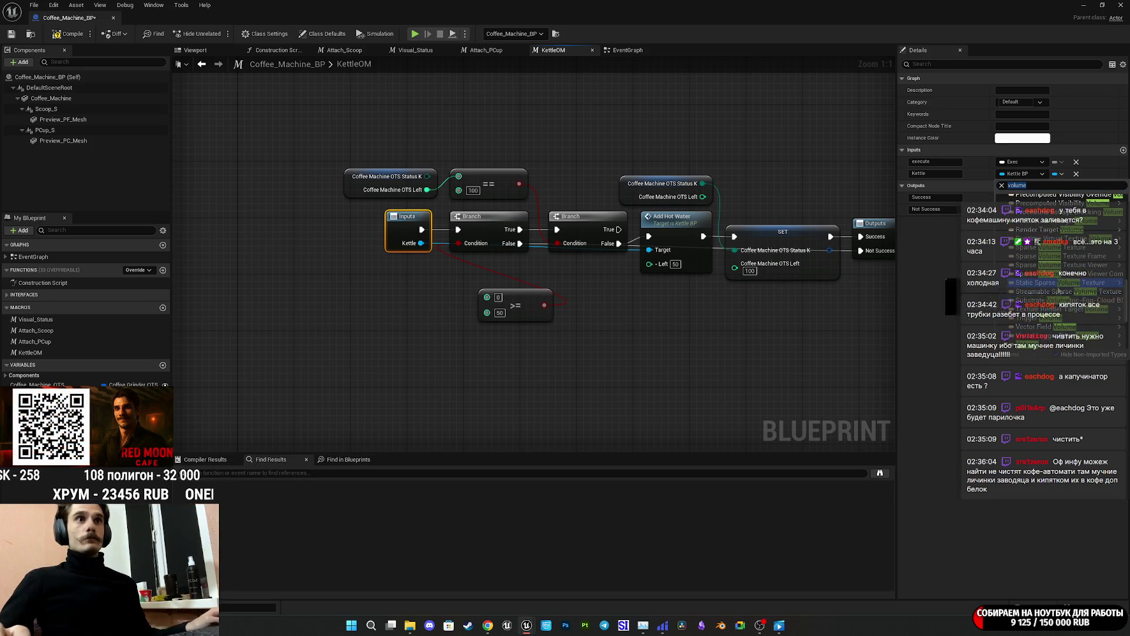
click(965, 307)
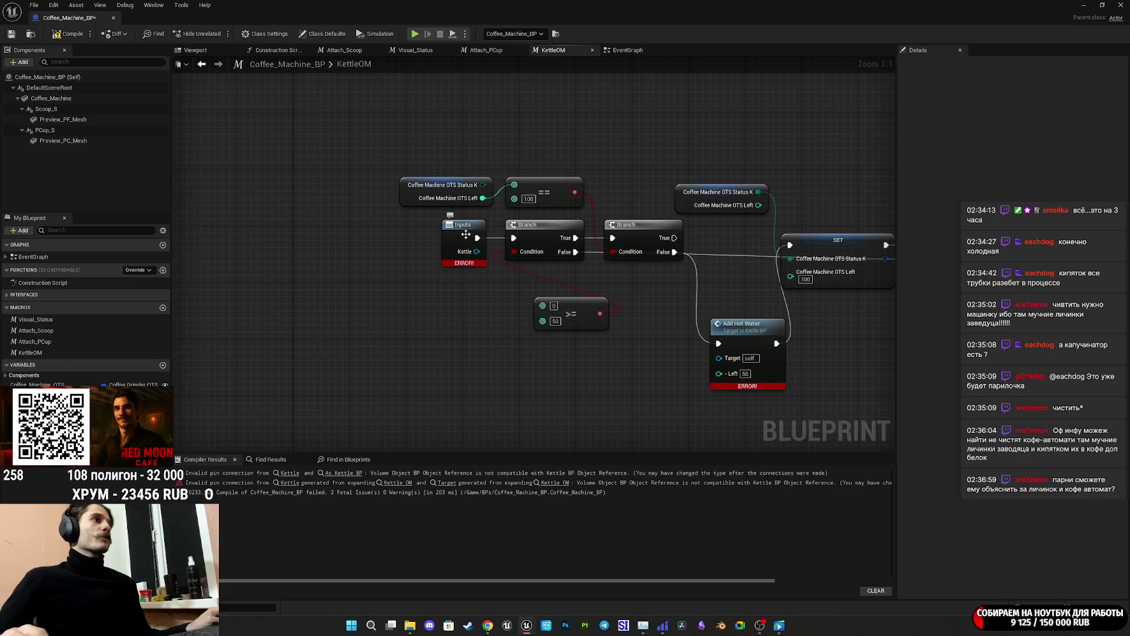
Rename the macro input to Water and recompile the blueprint.
click(468, 235)
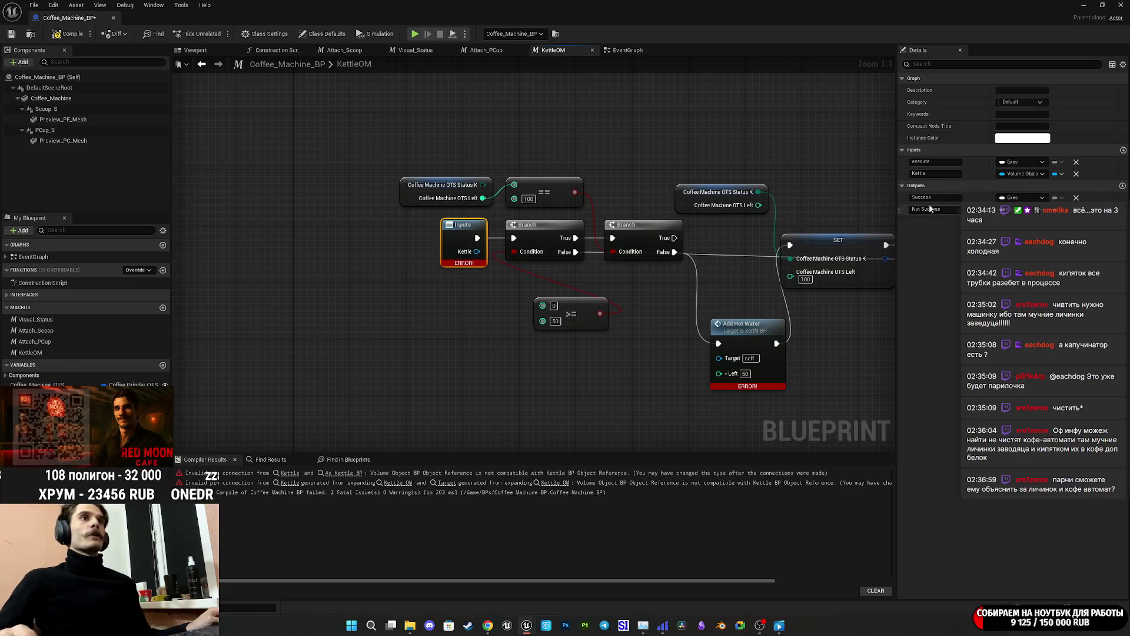
double_click(936, 174)
text(Wate)
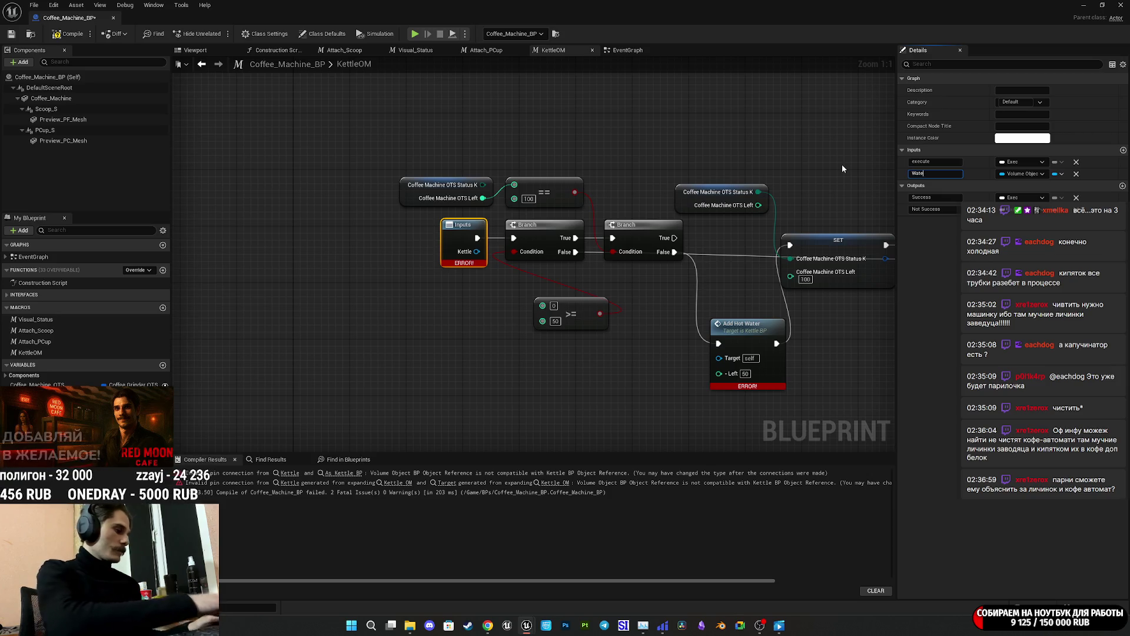
text(r)
key(Return)
click(68, 35)
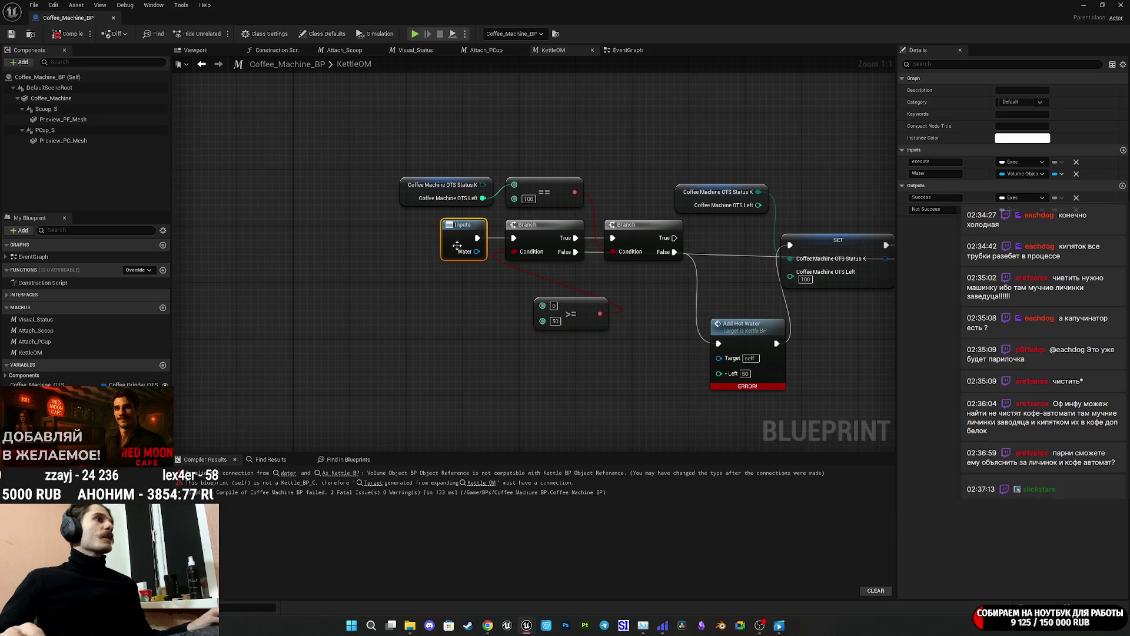
drag(477, 252, 447, 305)
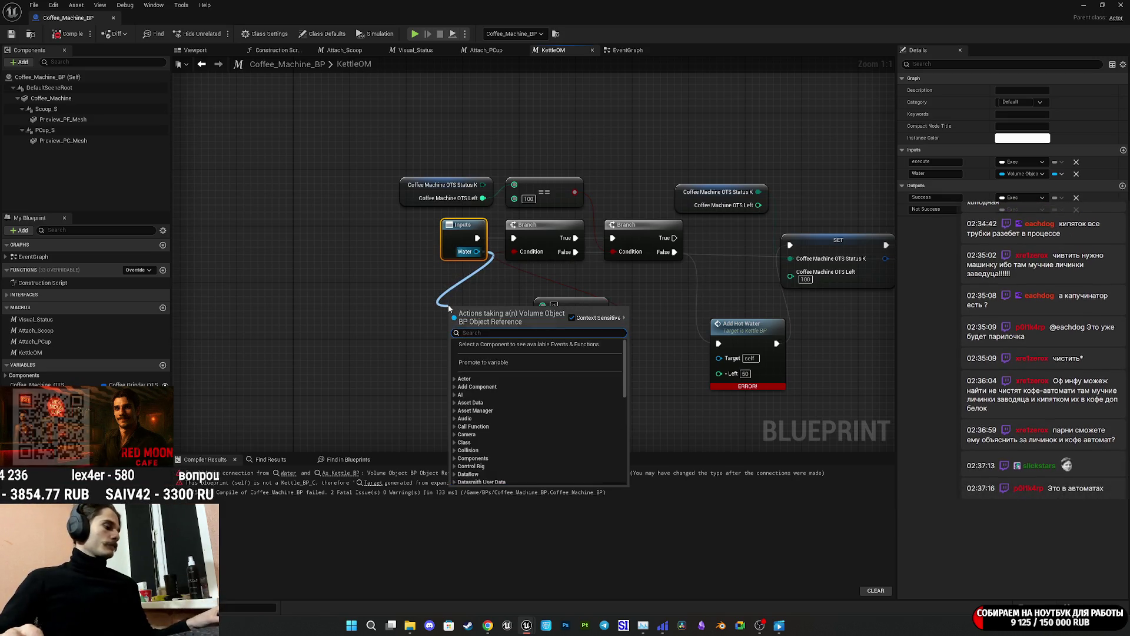
text(get)
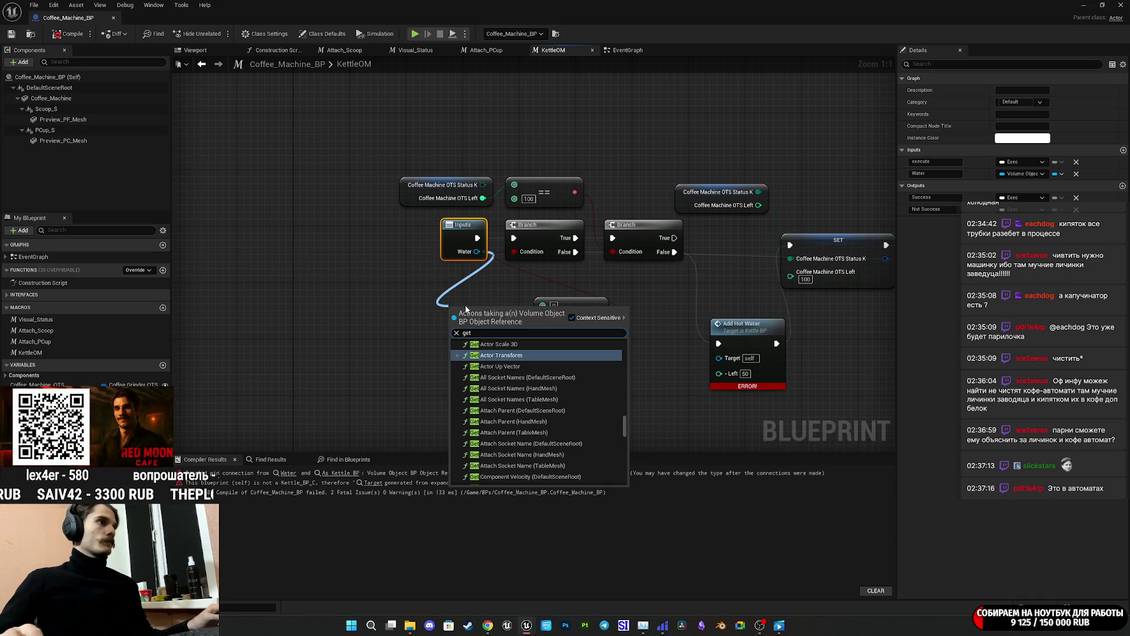
drag(624, 425, 622, 481)
scroll(599, 464, up, 5)
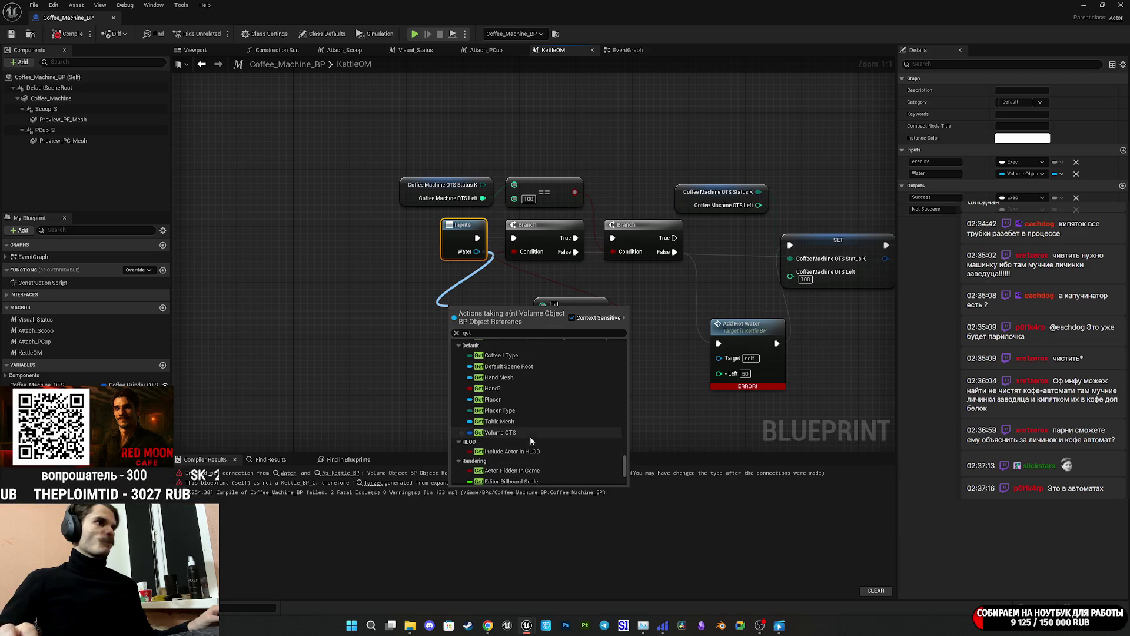
scroll(528, 434, up, 2)
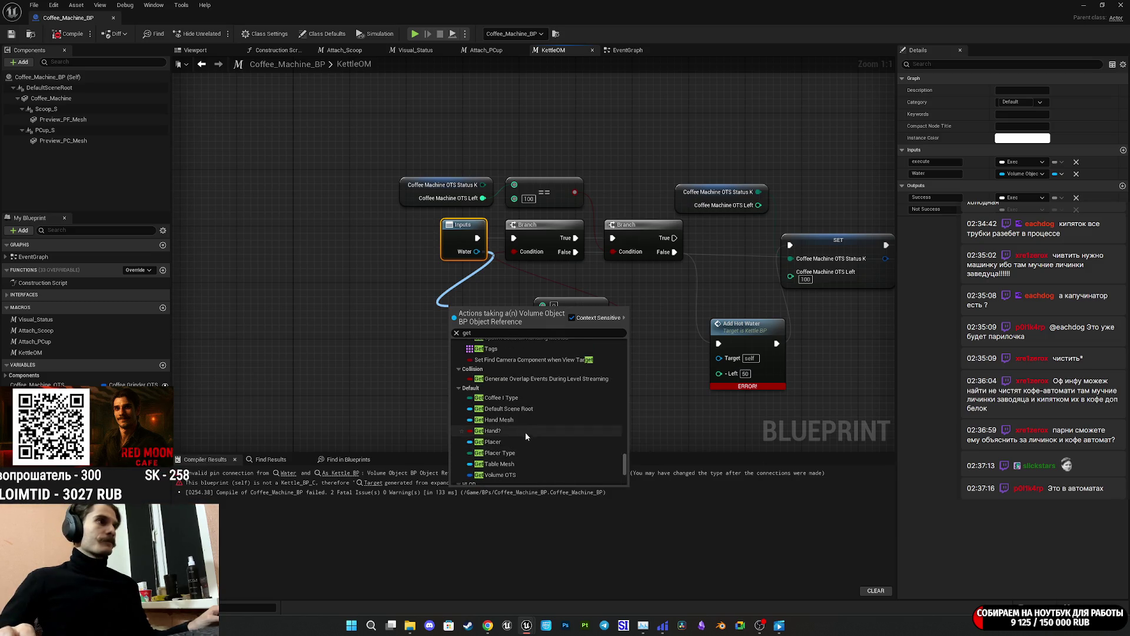
scroll(510, 424, down, 1)
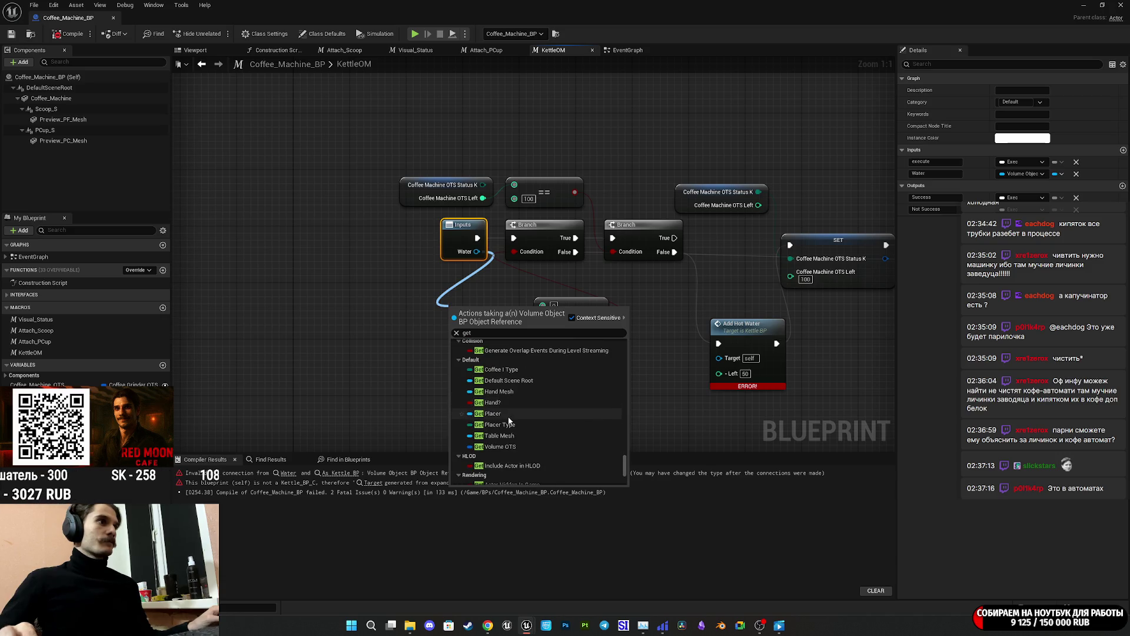
click(494, 447)
drag(484, 312, 441, 326)
right_click(481, 326)
click(507, 364)
drag(510, 339, 542, 305)
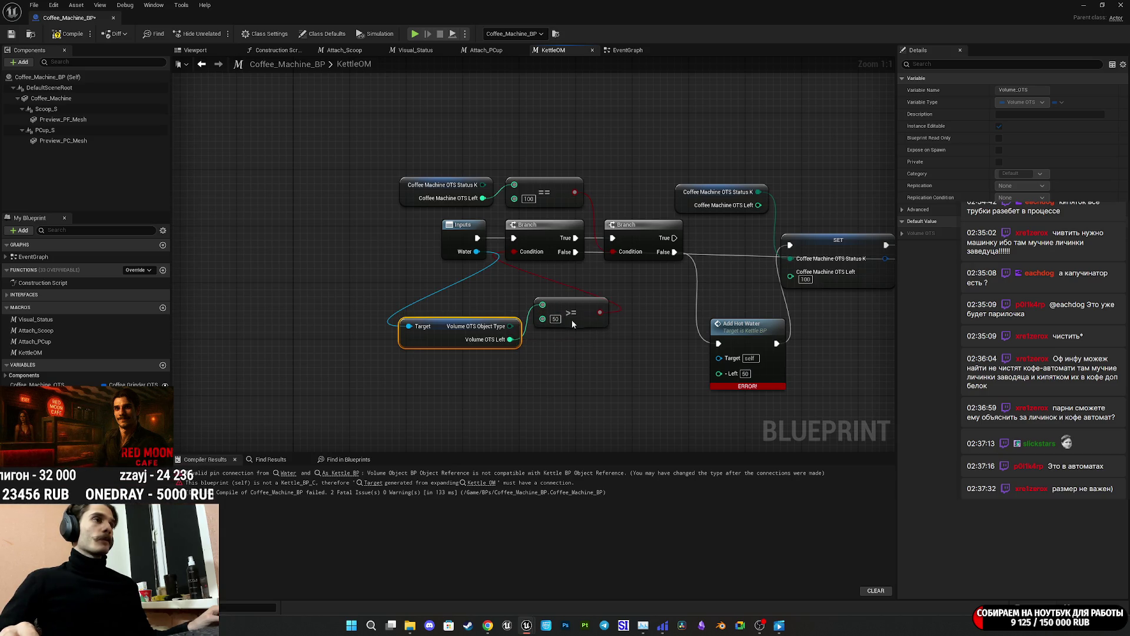
click(598, 337)
drag(459, 336, 466, 315)
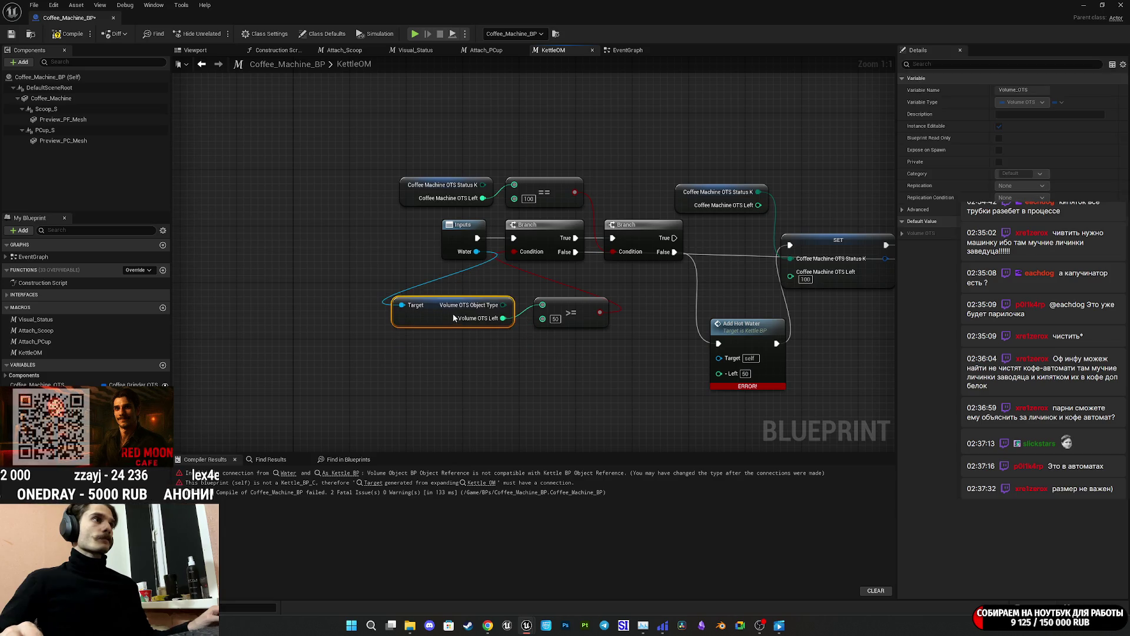
ctrl+click(566, 306)
drag(565, 306, 454, 287)
drag(570, 312, 459, 321)
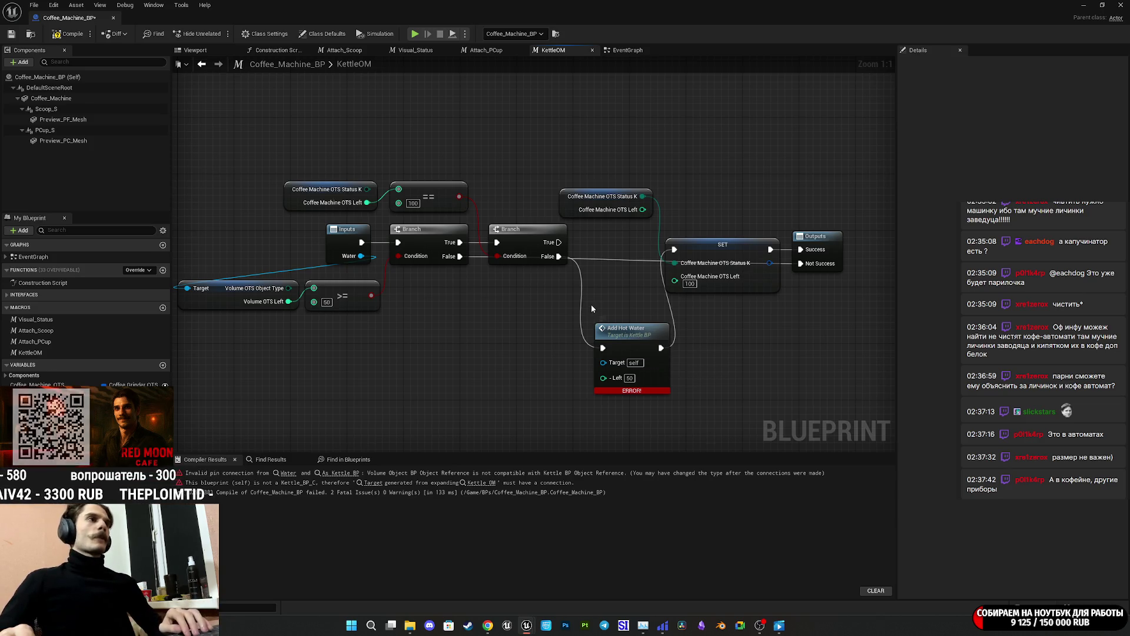
drag(627, 340, 616, 356)
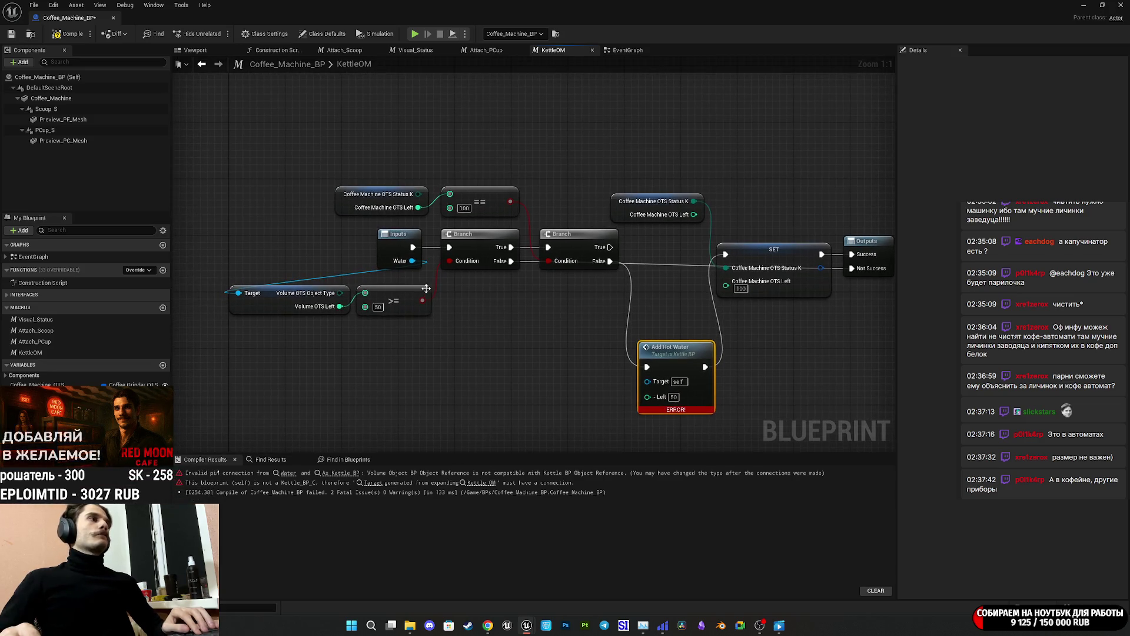
drag(412, 260, 417, 377)
text(wa)
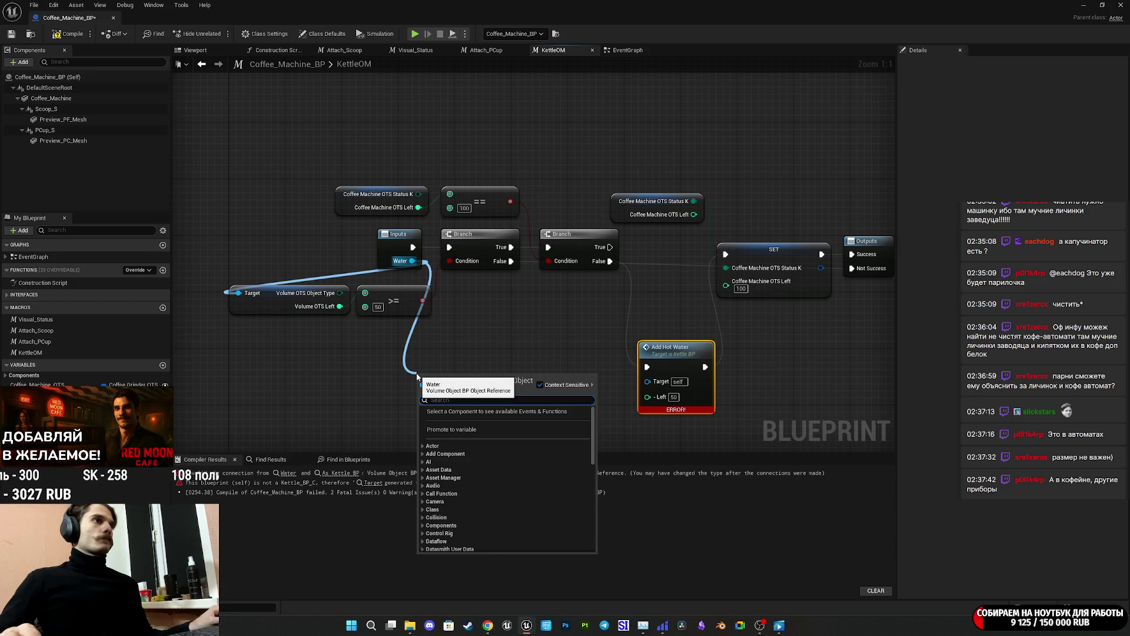
text(ter)
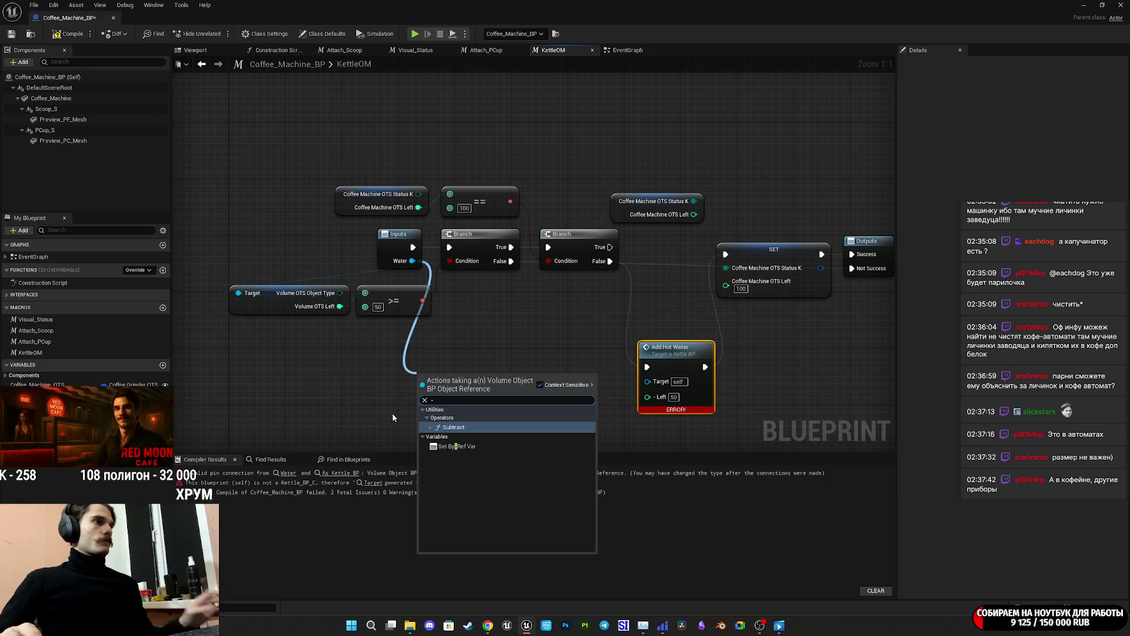
click(492, 353)
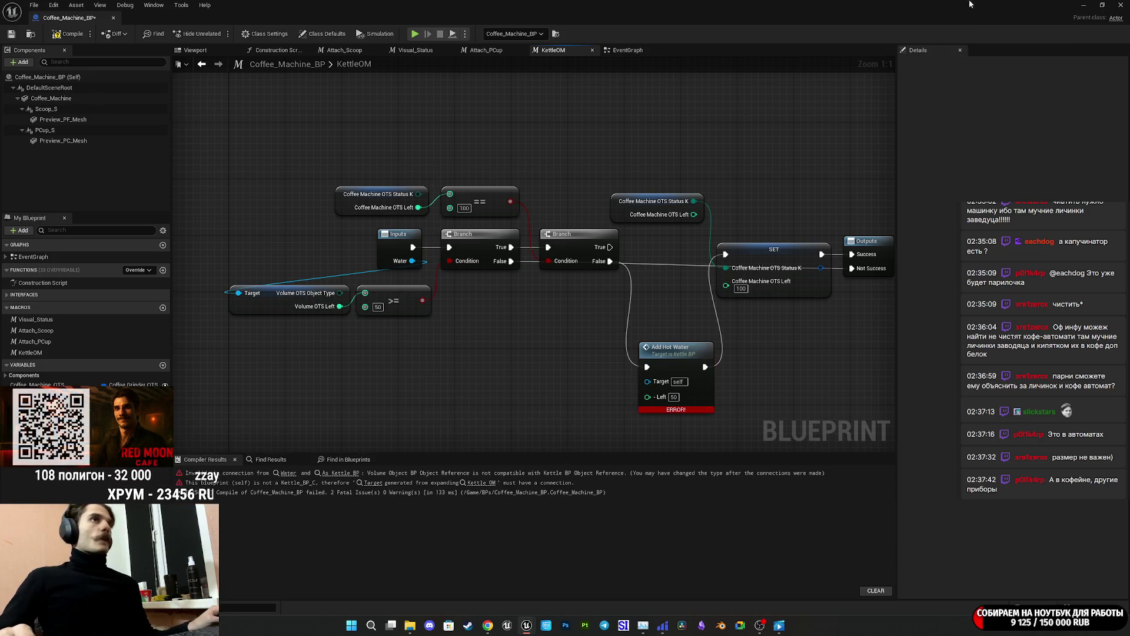
key(alt+Tab)
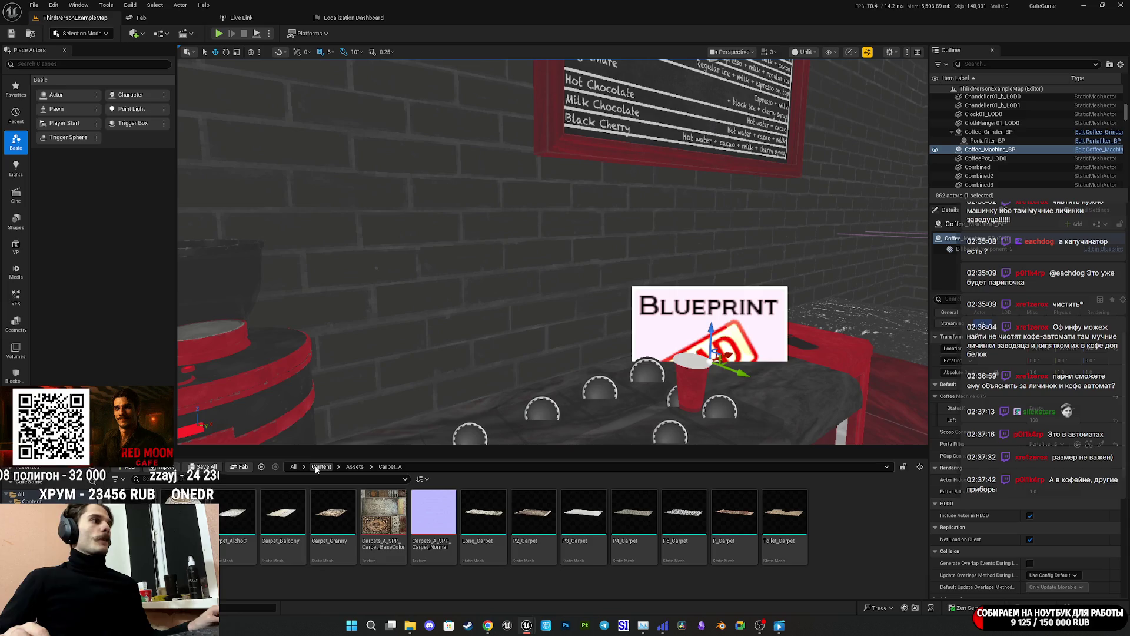
click(321, 466)
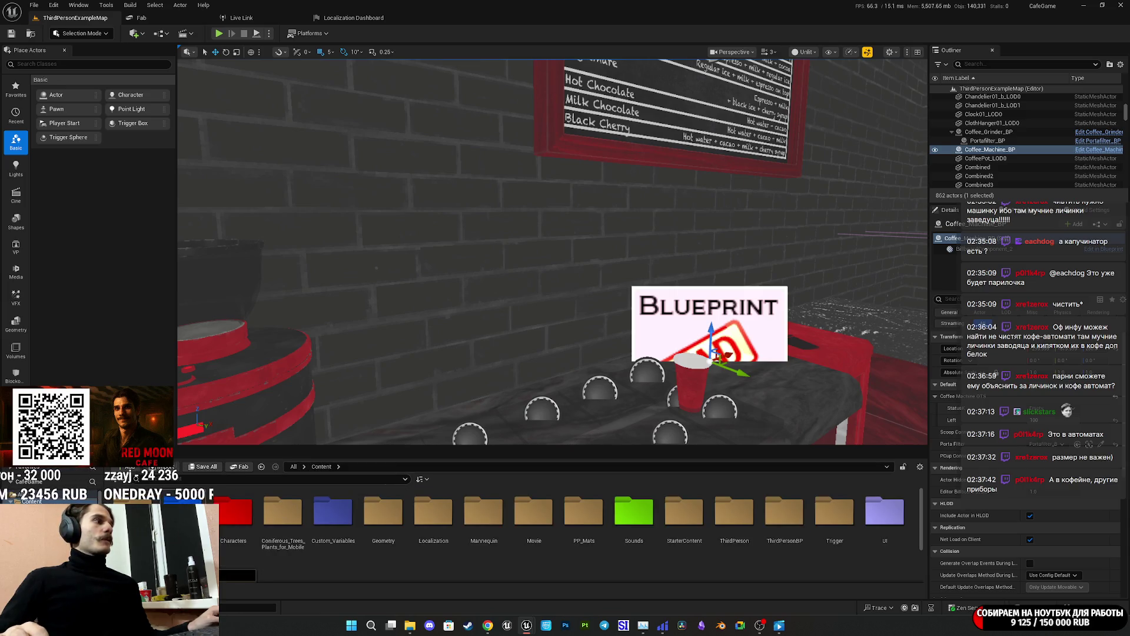
mouse_move(527, 625)
click(565, 574)
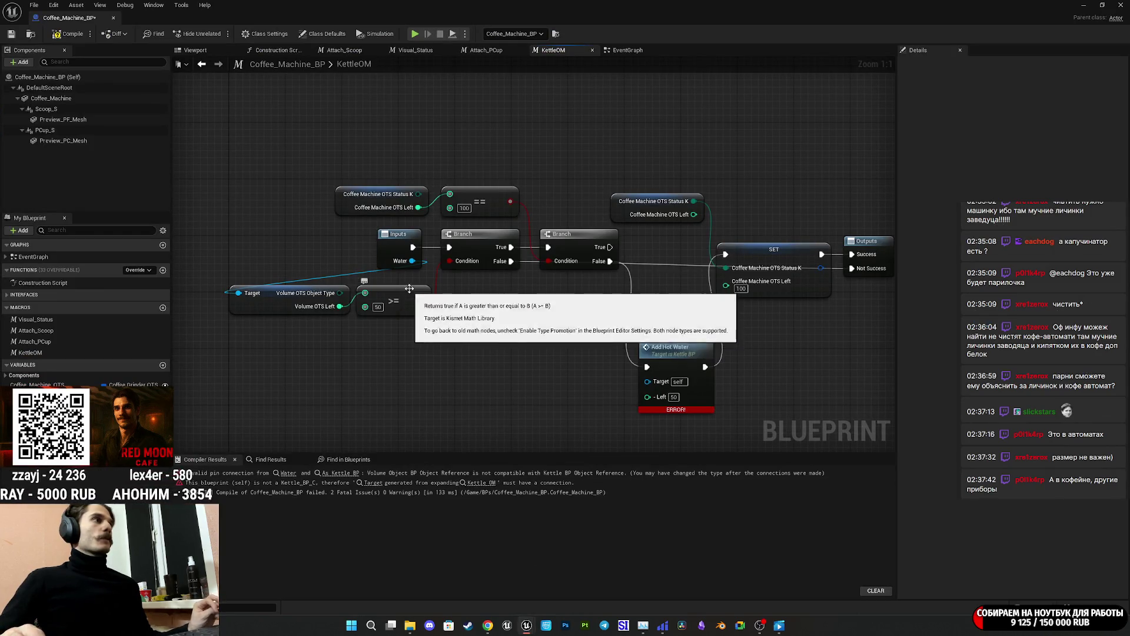
Remove the Add Hot Water node from the KettleOM graph.
drag(412, 261, 348, 367)
text(se)
click(599, 325)
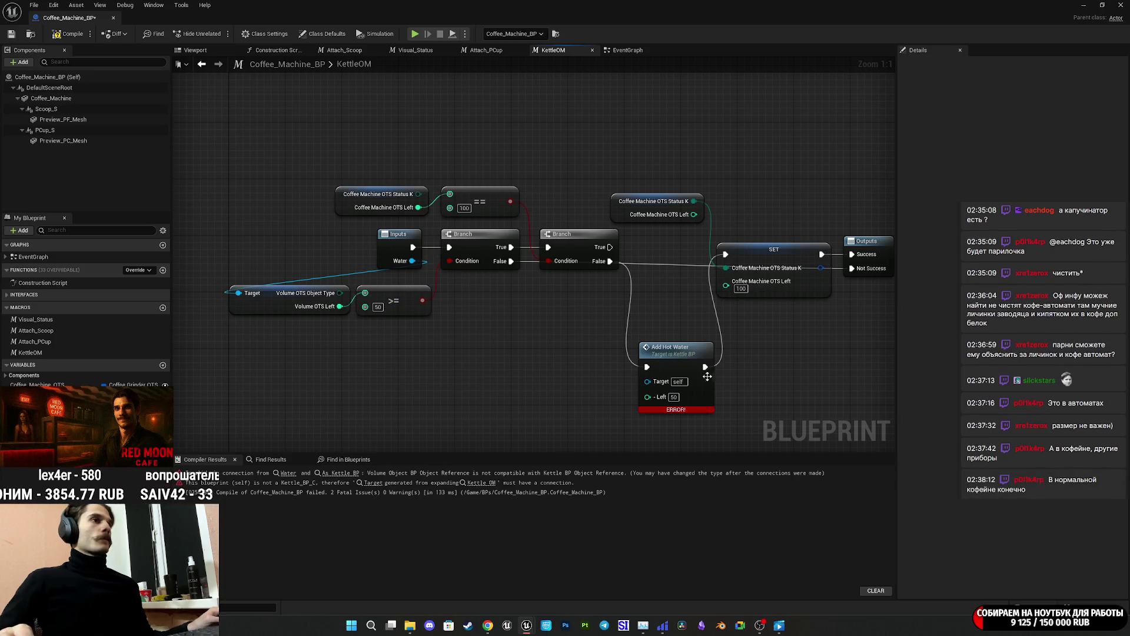
mouse_move(673, 362)
mouse_down()
mouse_move(652, 361)
mouse_move(645, 381)
mouse_move(670, 434)
mouse_move(720, 253)
mouse_move(757, 273)
mouse_move(739, 268)
mouse_up()
key(ctrl+z)
key(ctrl+z)
key(ctrl+z)
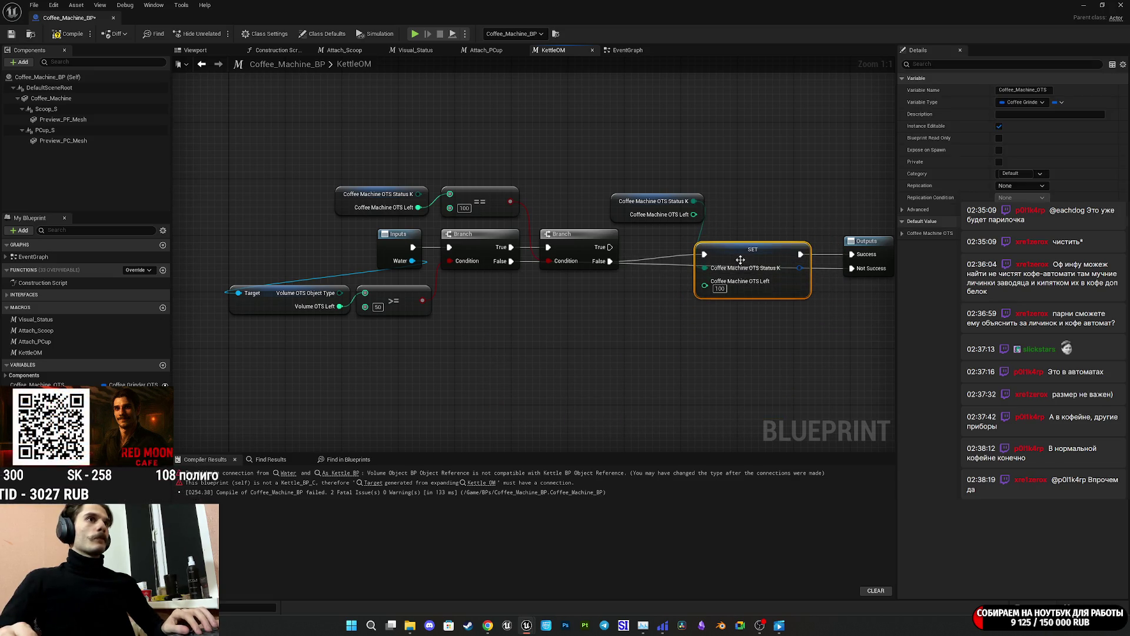
Move the Coffee Machine OTS Status getter up and to the right.
drag(663, 367, 603, 394)
mouse_move(594, 229)
mouse_down()
mouse_move(573, 202)
mouse_move(617, 202)
mouse_move(641, 184)
mouse_up()
drag(394, 372, 469, 367)
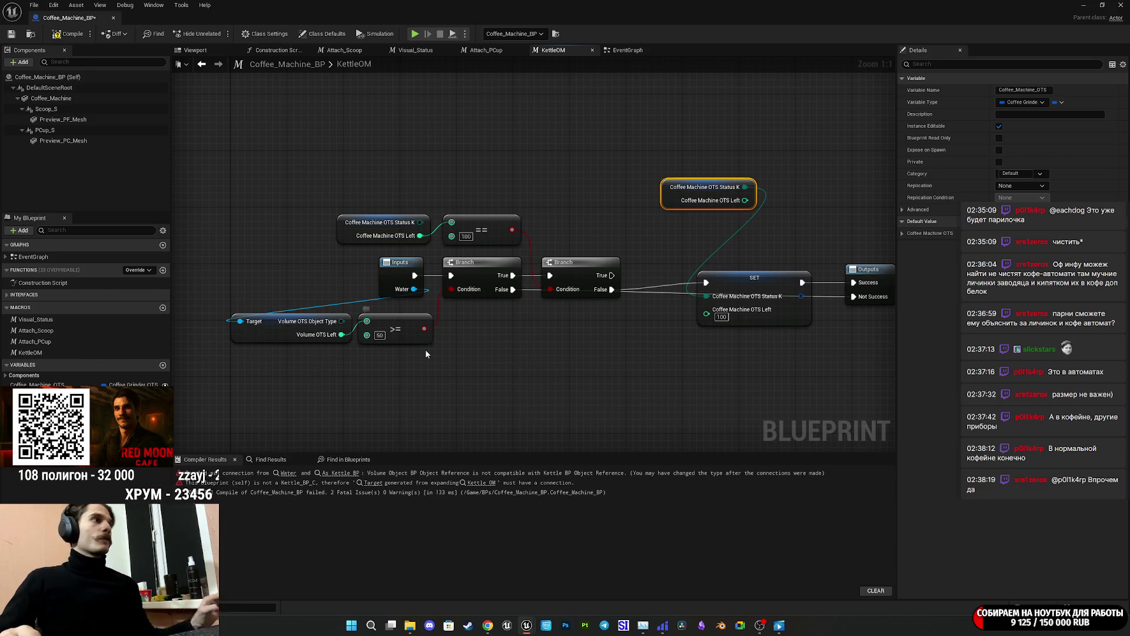
Add a Set Volume OTS node fed by the Water input and split its struct pin.
mouse_move(412, 289)
mouse_down()
mouse_move(441, 383)
mouse_move(429, 377)
mouse_up()
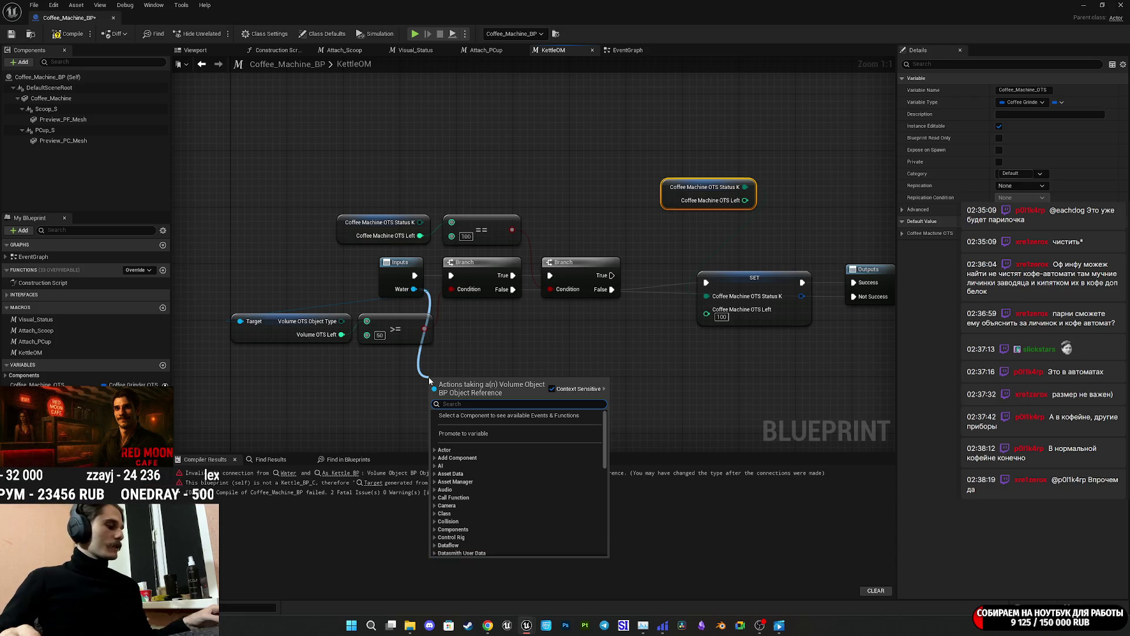
text(ots)
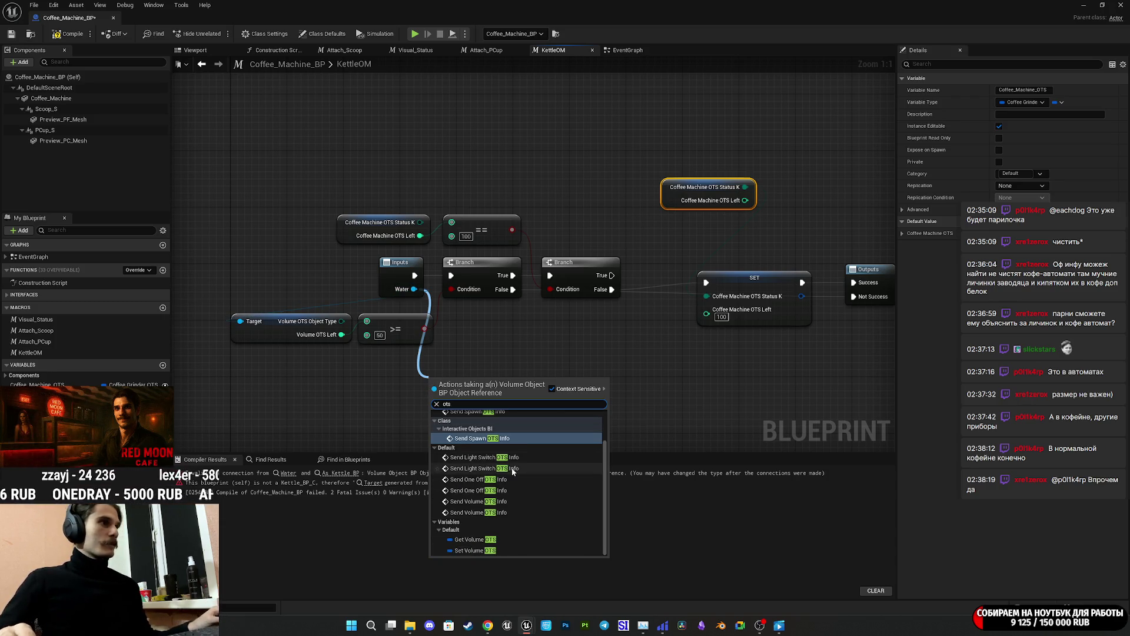
click(479, 550)
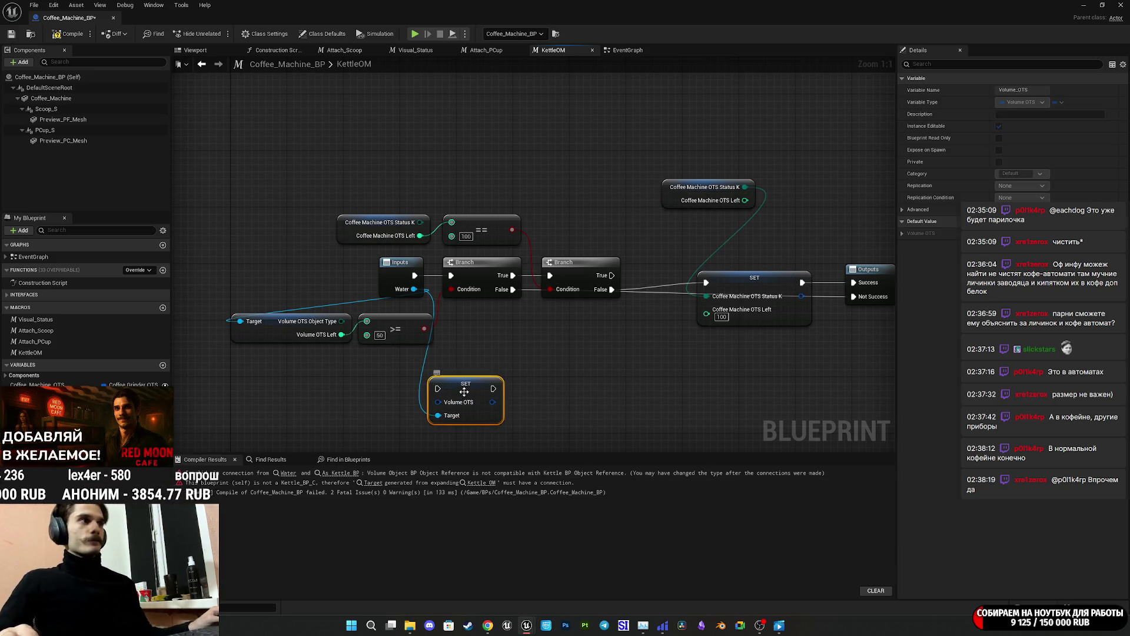
right_click(442, 402)
click(475, 448)
drag(474, 388, 535, 374)
Set the setter's Object Type to Water and start a subtract node from Volume OTS Left.
click(547, 396)
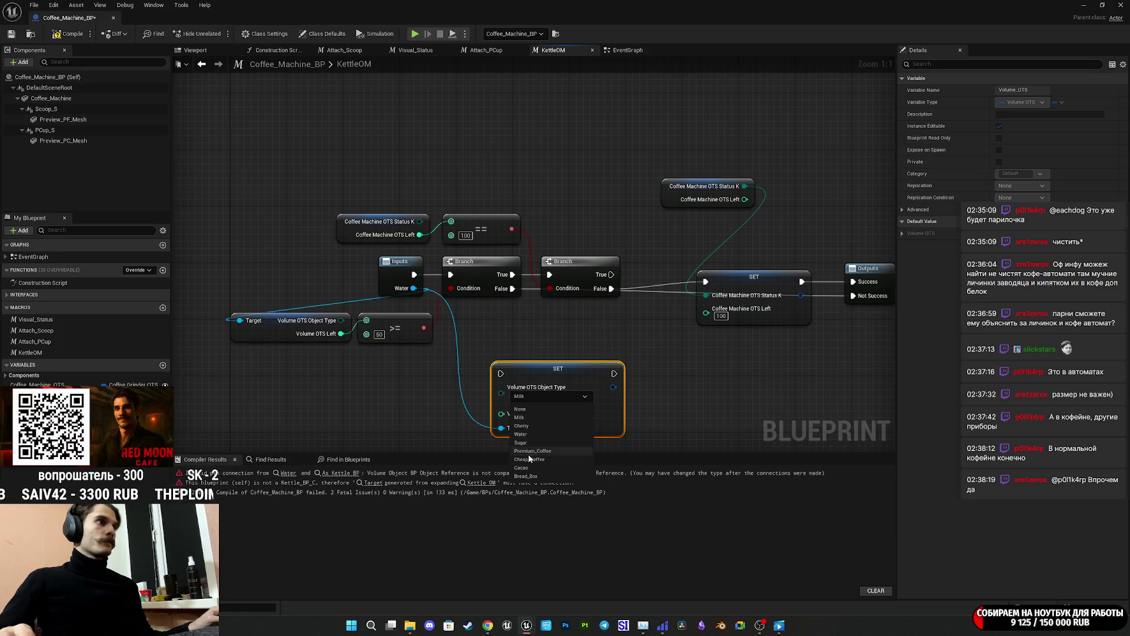
click(520, 434)
mouse_move(613, 380)
mouse_down()
mouse_move(515, 366)
mouse_move(638, 353)
mouse_up()
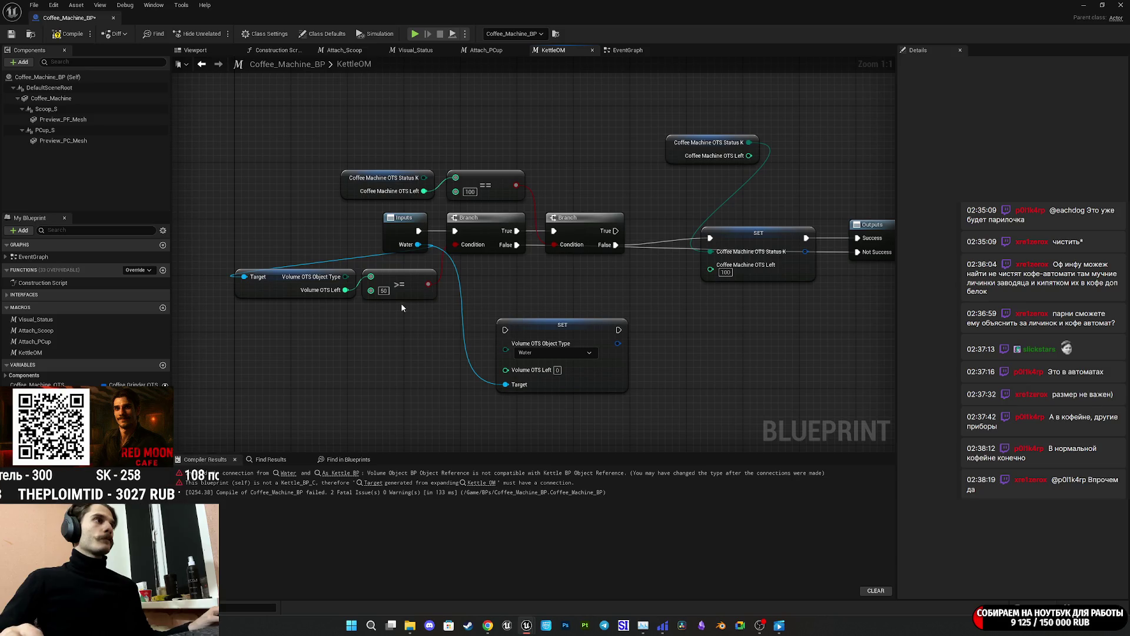
drag(344, 289, 430, 341)
text(-)
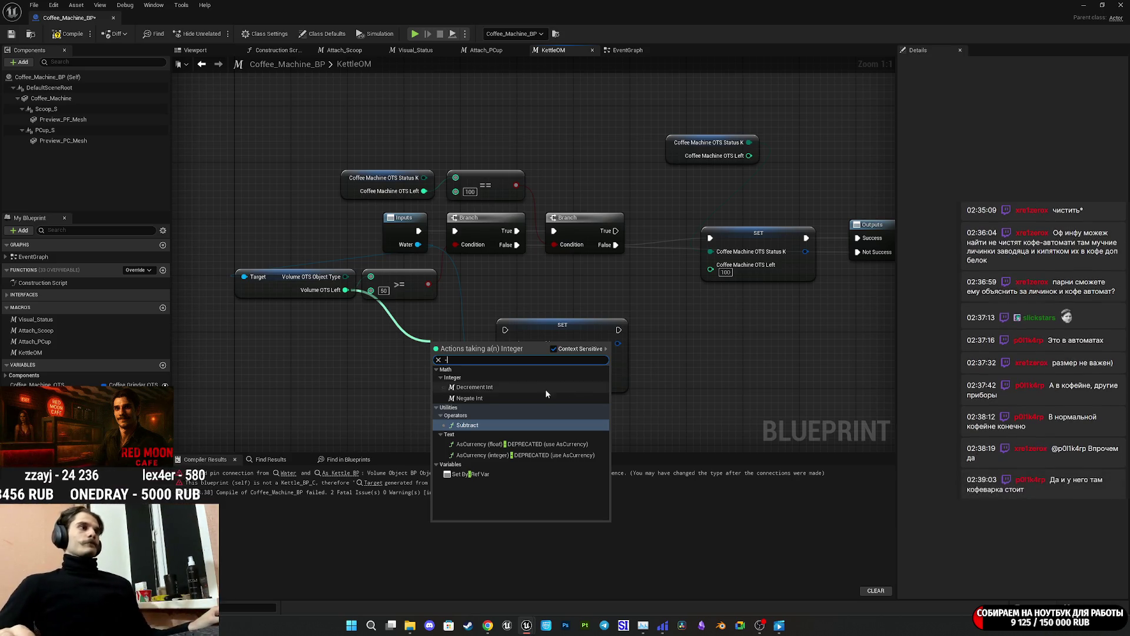
Subtract 25 from Volume OTS Left and feed the result into the setter's Left.
click(491, 424)
click(446, 361)
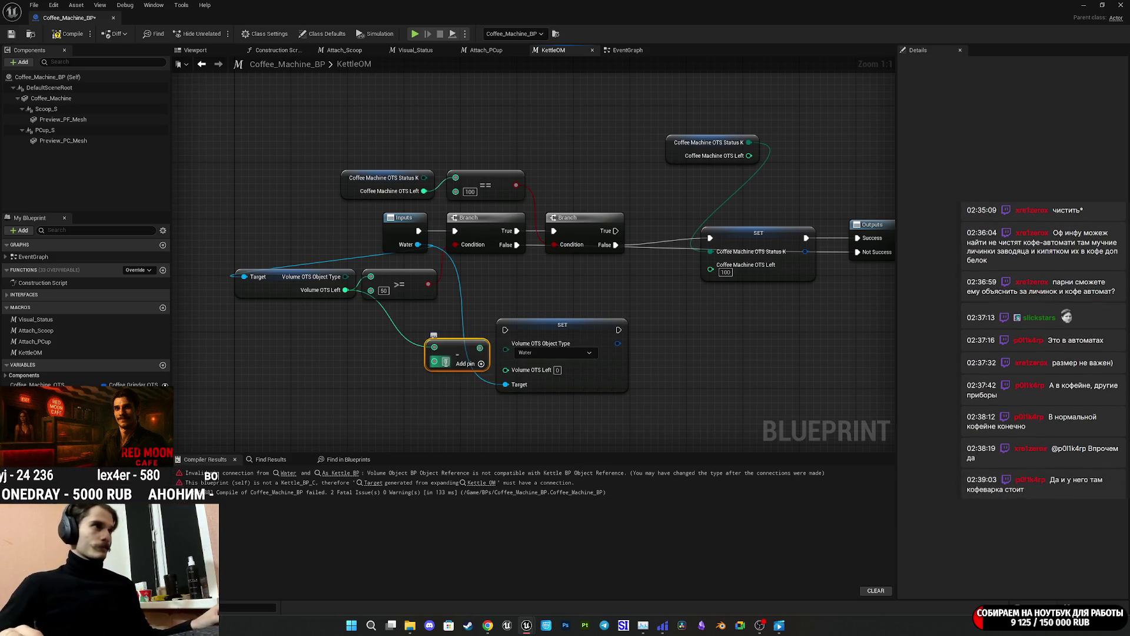
text(25)
key(Return)
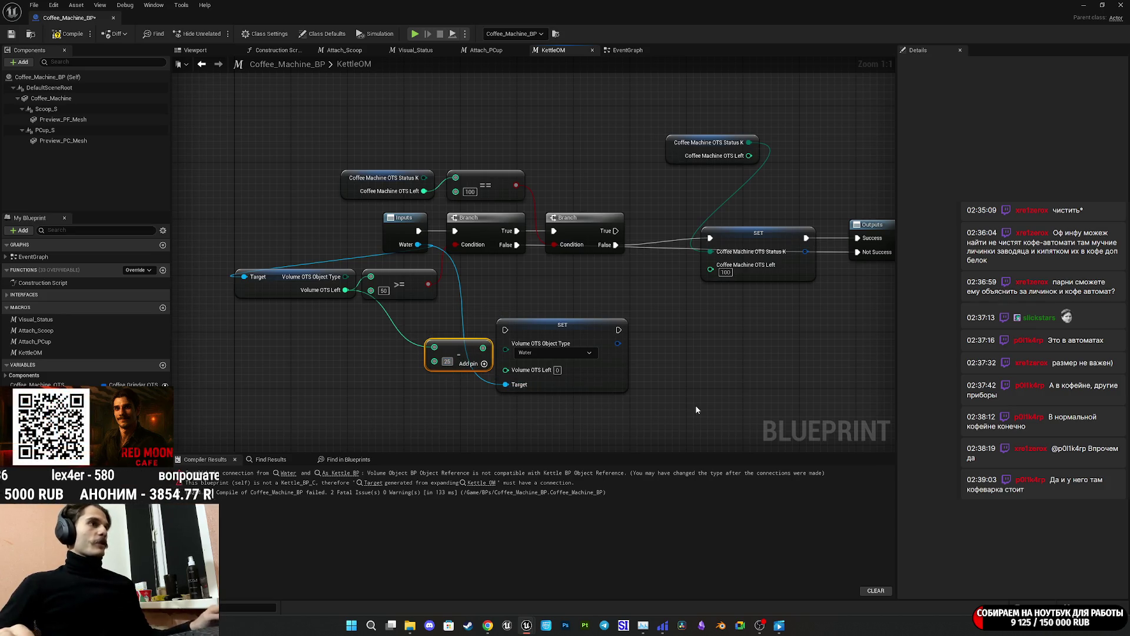
drag(556, 332, 644, 366)
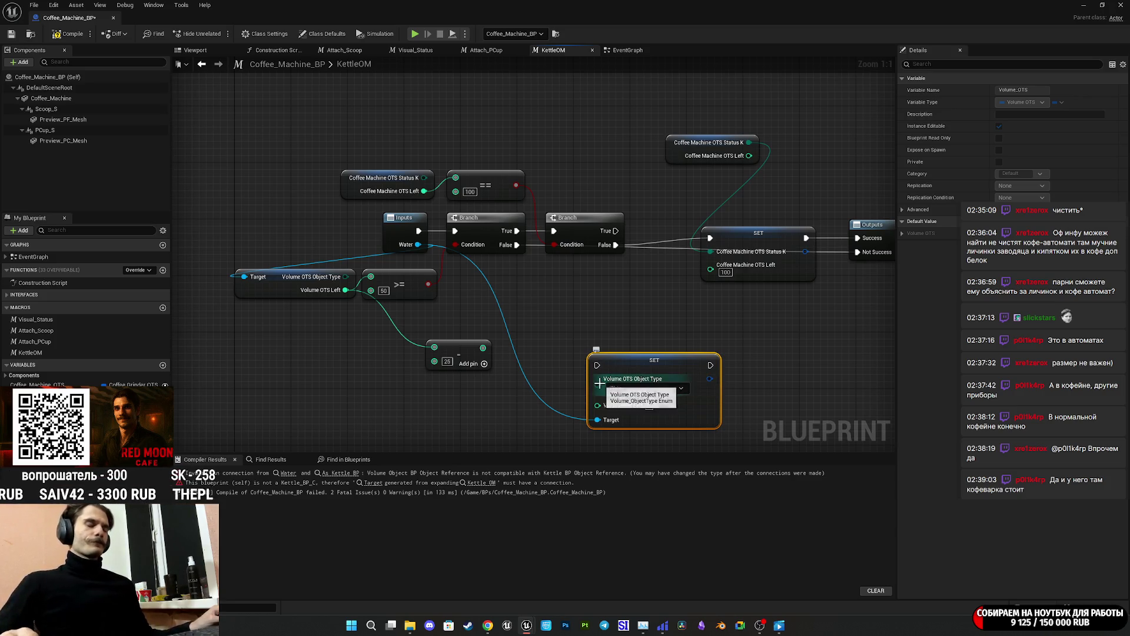
mouse_move(483, 348)
mouse_down()
mouse_move(598, 405)
mouse_move(643, 345)
mouse_move(610, 355)
mouse_up()
Wire the existing Object Type across to the Volume OTS setter, keeping the status getter.
mouse_move(285, 294)
mouse_down()
mouse_move(365, 348)
mouse_move(567, 401)
mouse_up()
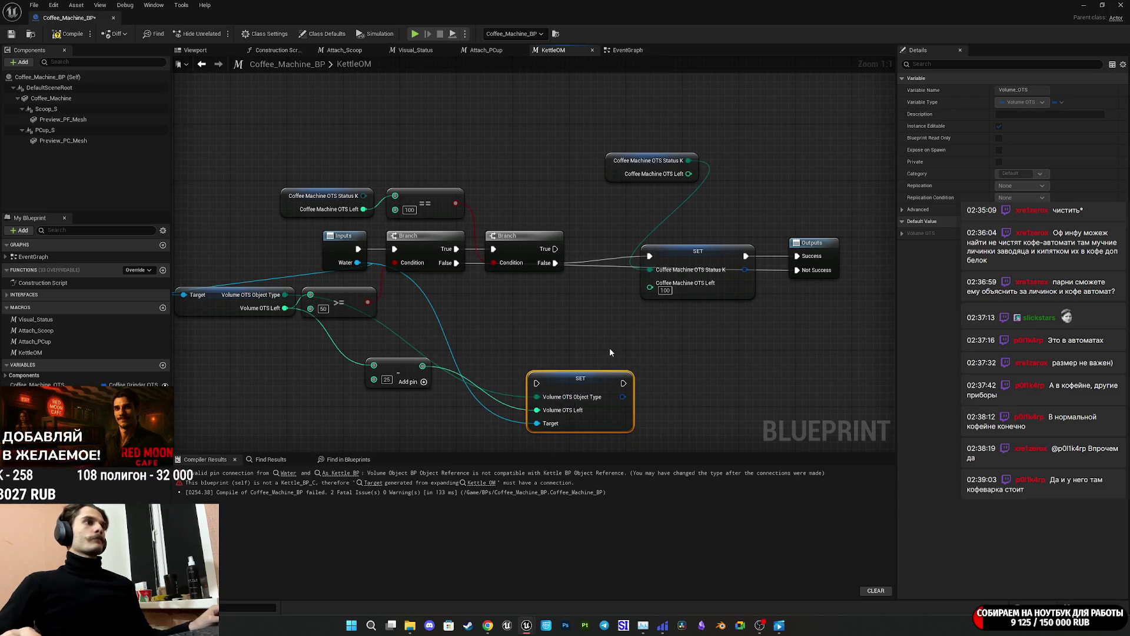
click(613, 177)
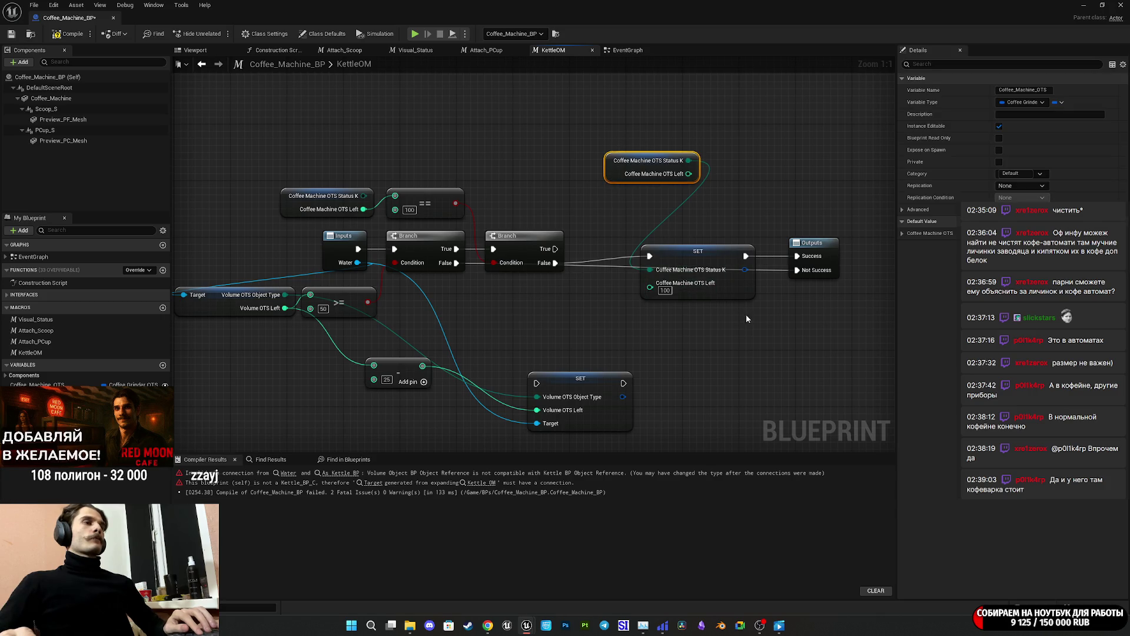
key(Delete)
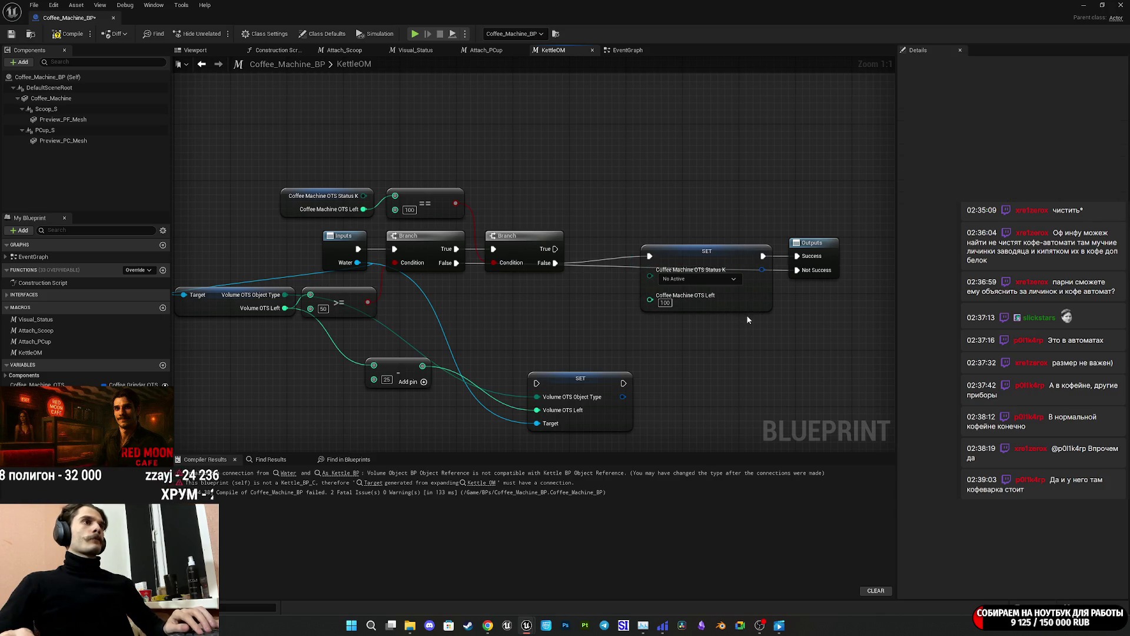
key(ctrl+z)
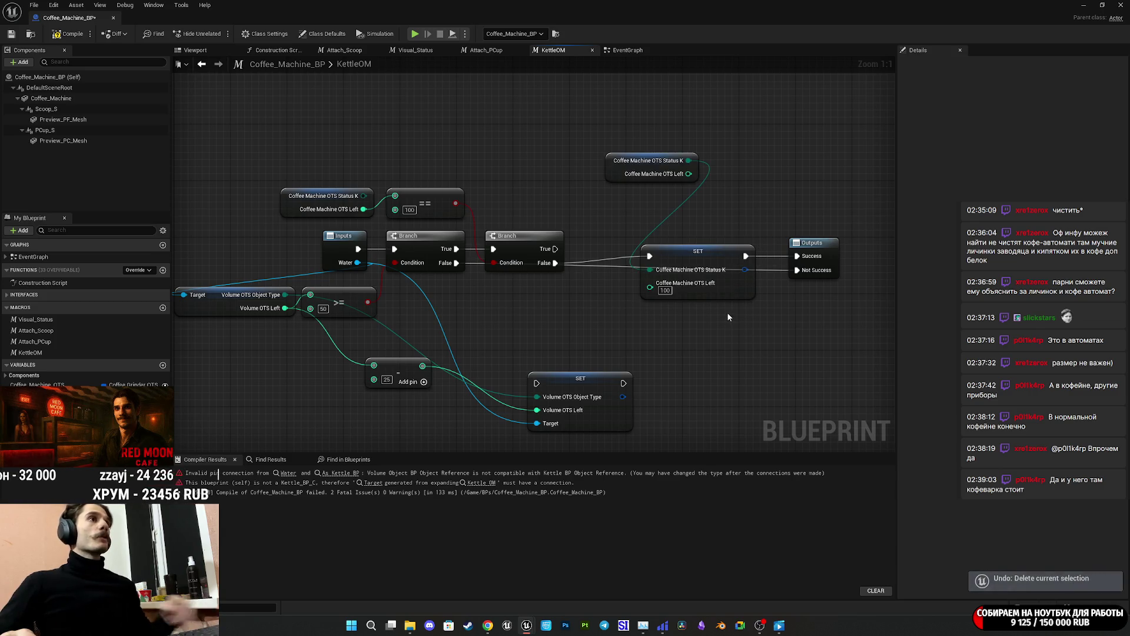
Run the Volume OTS setter on Branch False, then the status setter, shifting nodes right.
drag(714, 325, 703, 310)
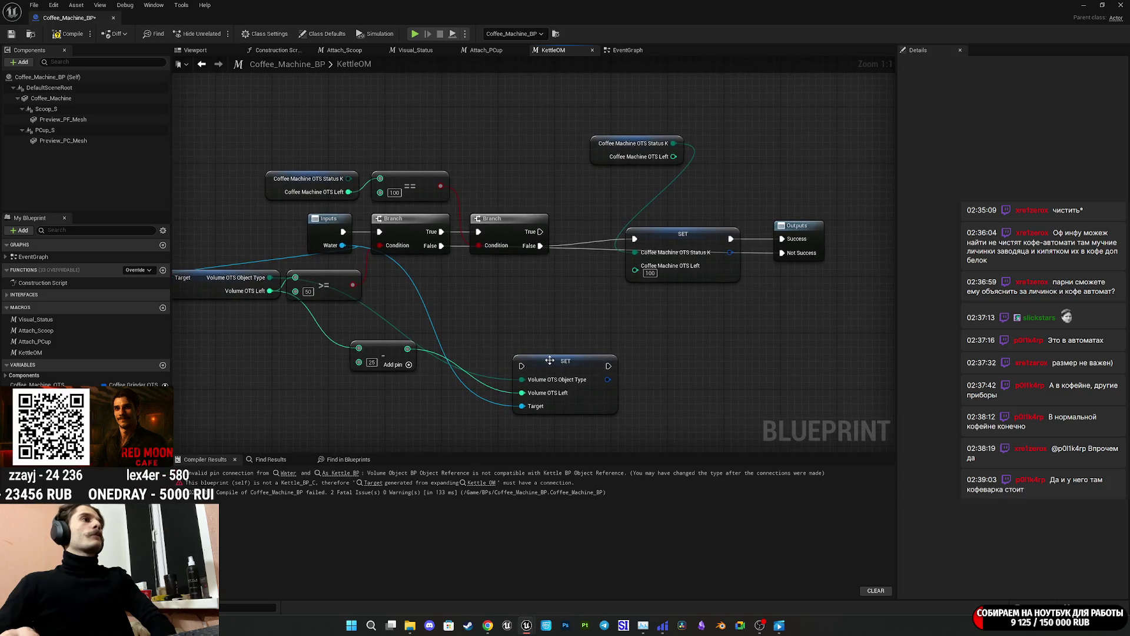
mouse_move(528, 367)
mouse_down()
mouse_move(570, 285)
mouse_move(539, 245)
mouse_up()
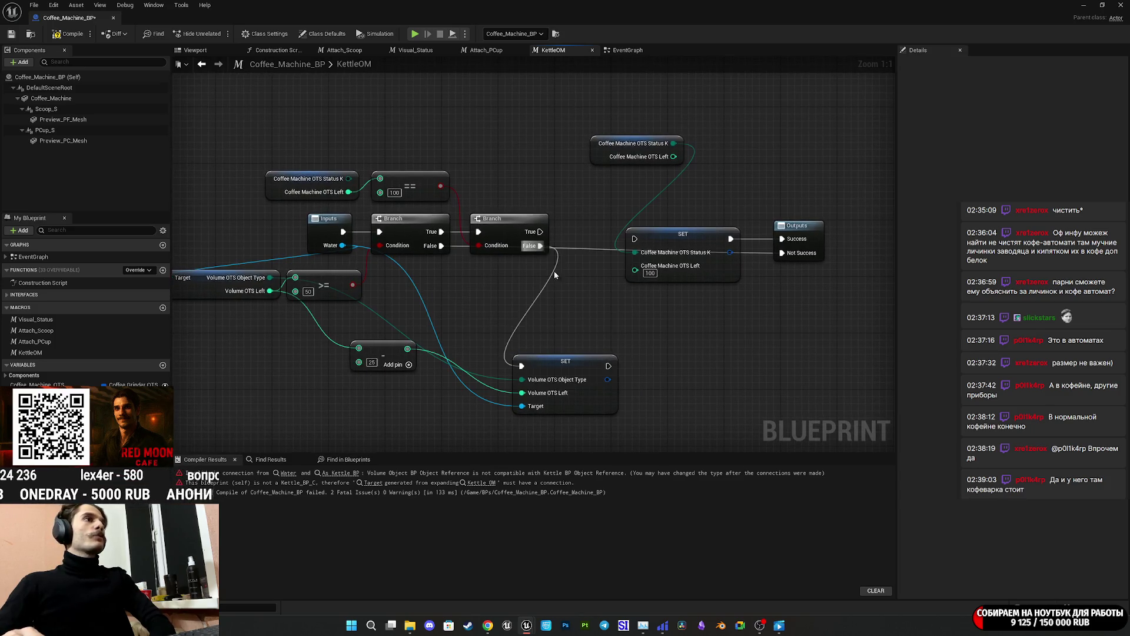
mouse_move(607, 365)
mouse_down()
mouse_move(627, 244)
mouse_move(645, 254)
mouse_up()
drag(709, 278, 729, 279)
mouse_move(831, 313)
mouse_down()
mouse_move(660, 158)
mouse_move(671, 213)
mouse_up()
drag(692, 321, 815, 185)
drag(724, 233, 767, 234)
Place the volume setter beside the branches, set the >= threshold to 25 and compile.
click(615, 385)
drag(615, 385, 651, 263)
drag(698, 313, 861, 168)
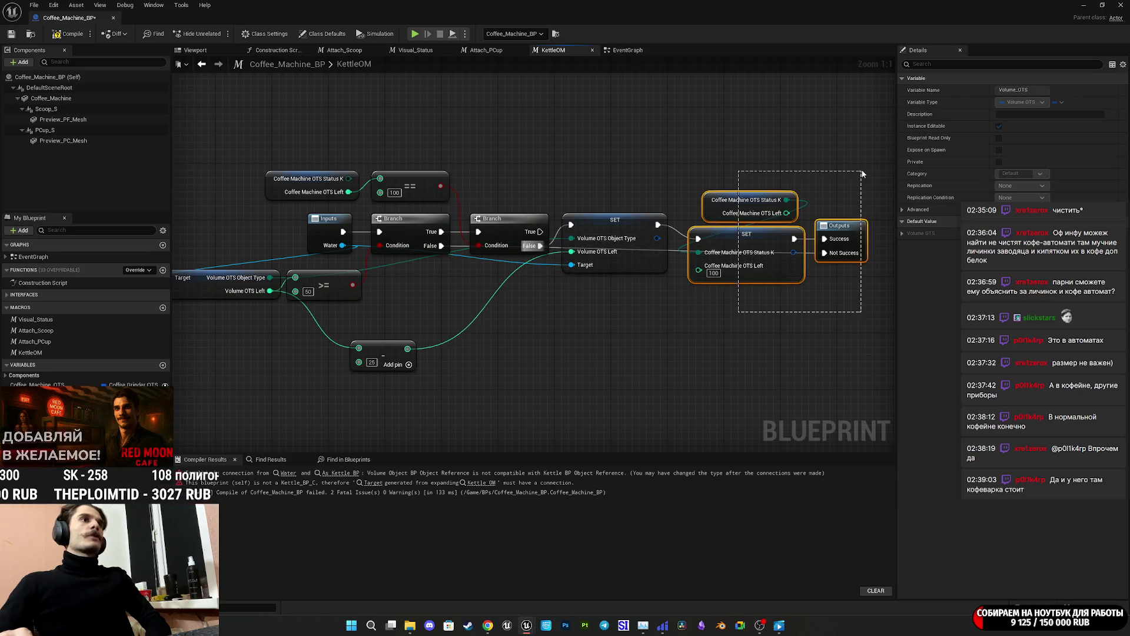
mouse_move(403, 337)
mouse_down()
mouse_move(527, 346)
mouse_move(648, 318)
mouse_move(625, 286)
mouse_up()
drag(590, 336, 555, 348)
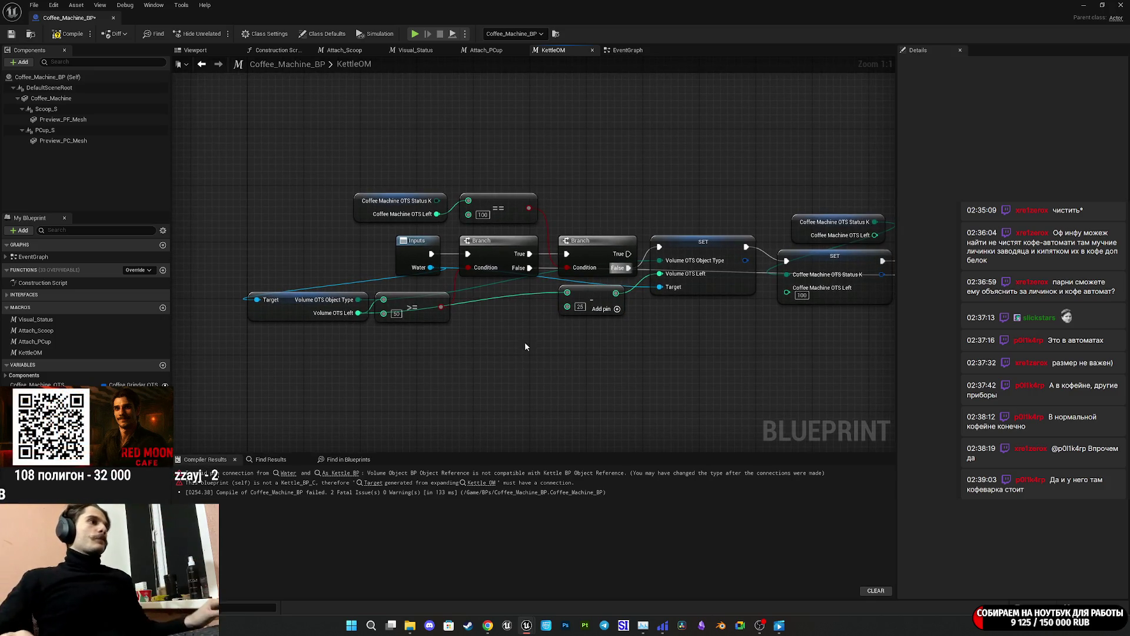
text(25)
key(Return)
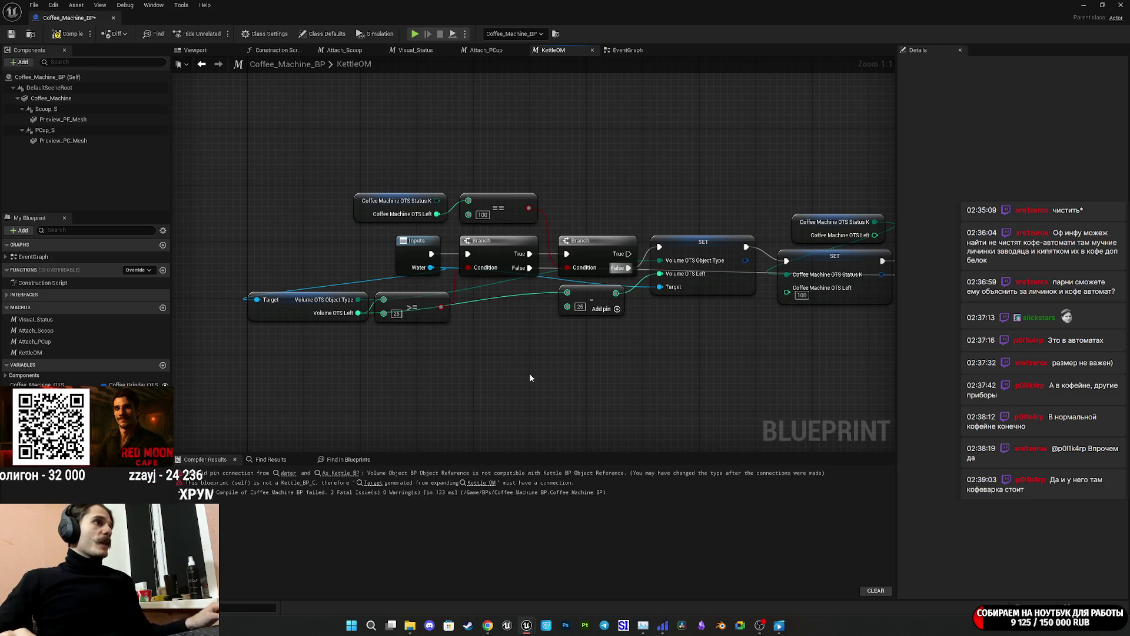
click(74, 36)
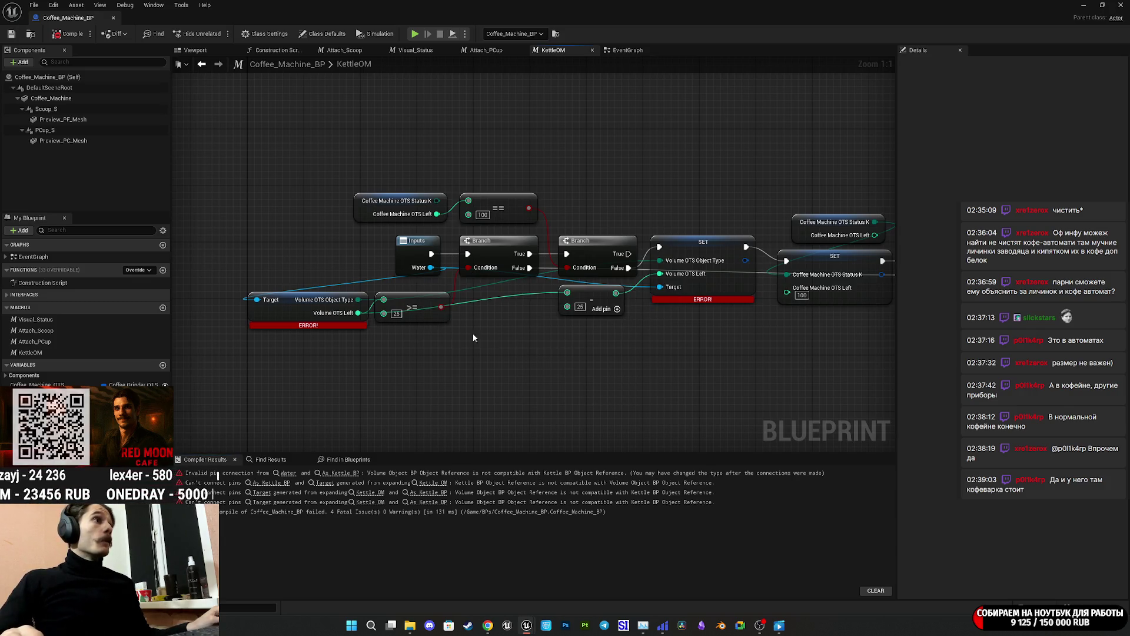
Wire Cast To Volume_Object_BP exec and As Volume Object BP straight into Kettle OM, deleting Cast To Kettle_BP.
drag(293, 320, 292, 328)
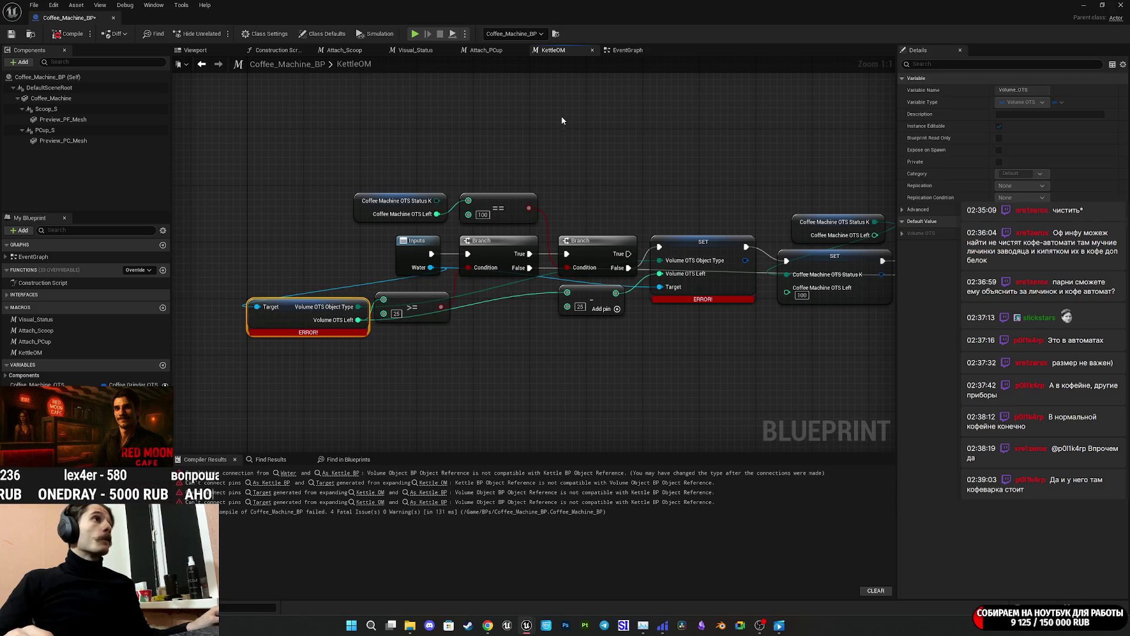
click(630, 50)
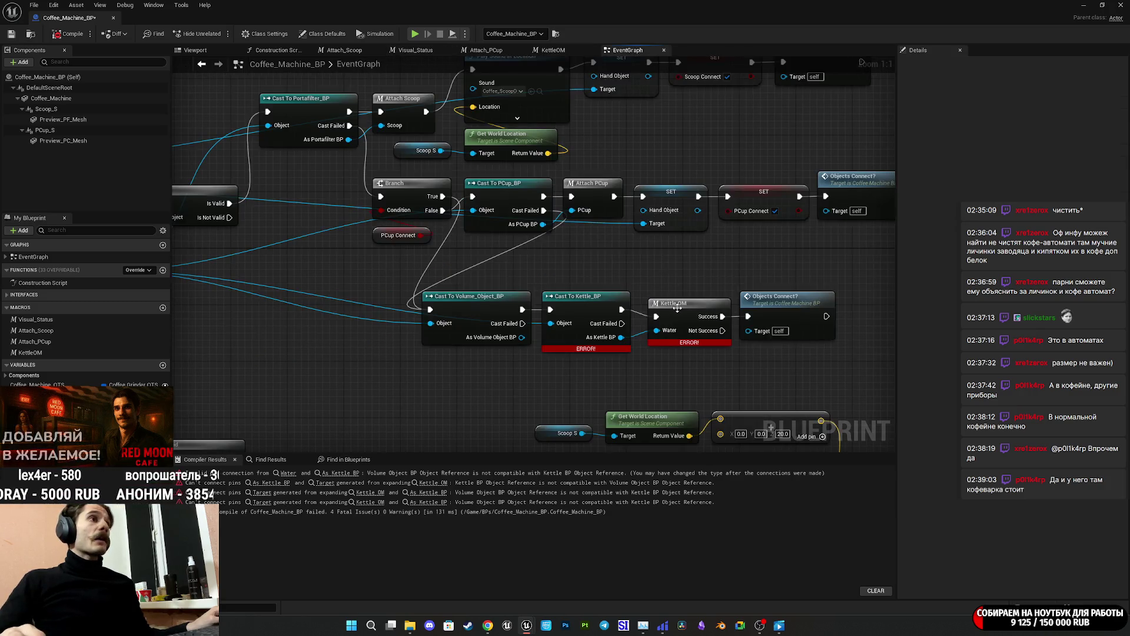
drag(574, 336, 570, 350)
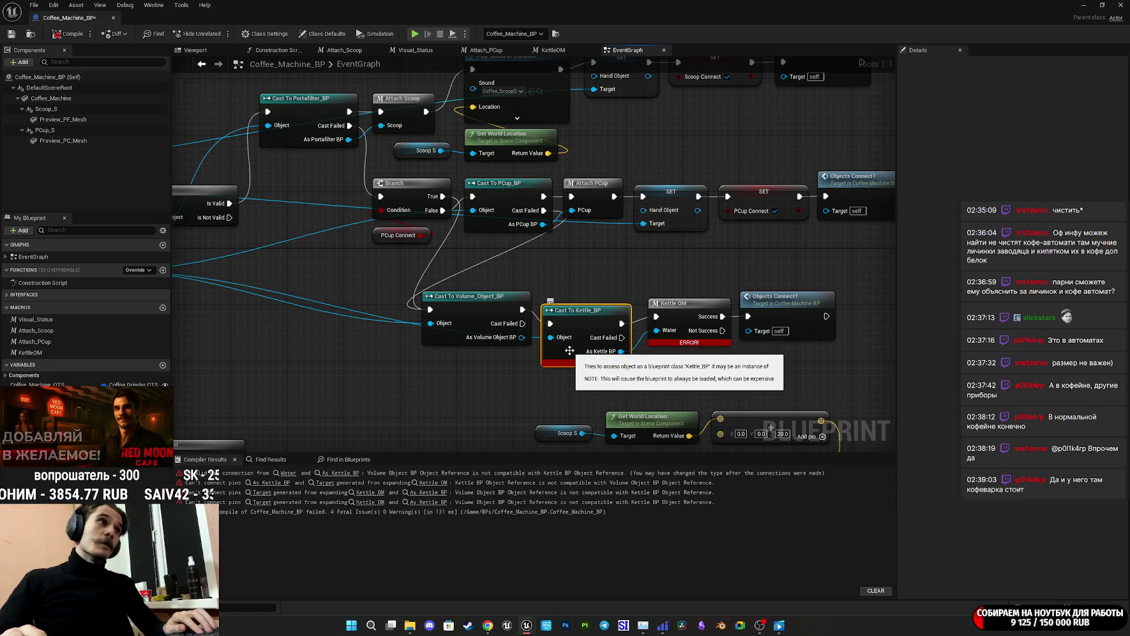
drag(522, 309, 655, 316)
mouse_move(586, 321)
mouse_down()
mouse_move(570, 353)
mouse_move(670, 333)
mouse_up()
mouse_move(571, 359)
mouse_down()
mouse_move(560, 380)
mouse_move(457, 395)
mouse_move(468, 406)
mouse_up()
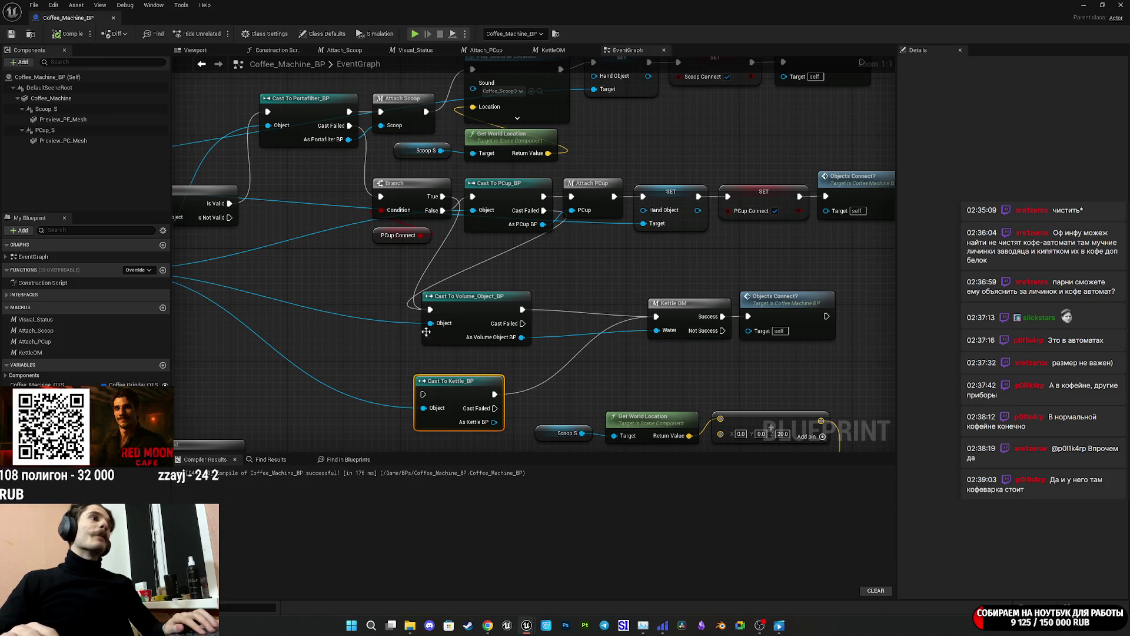
key(Delete)
Align the volume cast, Kettle OM and Objects Connect? under Cast To PCup_BP, compile, save, and return to the level.
drag(479, 323, 584, 322)
drag(552, 384, 769, 347)
mouse_move(659, 322)
mouse_down()
mouse_move(552, 318)
mouse_move(592, 307)
mouse_move(594, 278)
mouse_up()
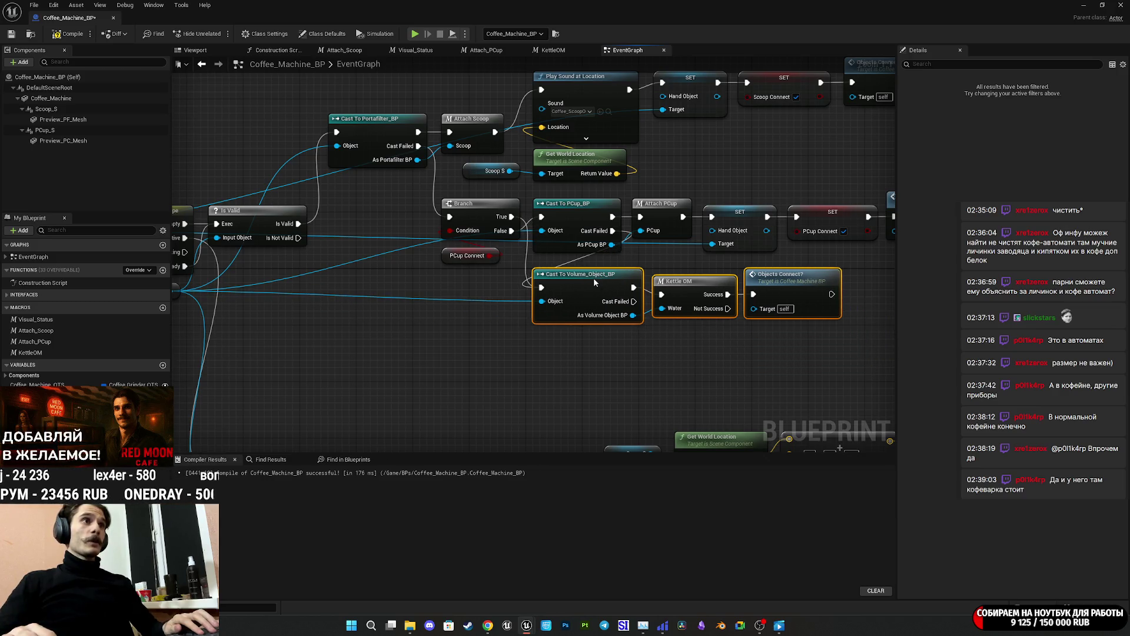
click(623, 336)
scroll(209, 93, up, 2)
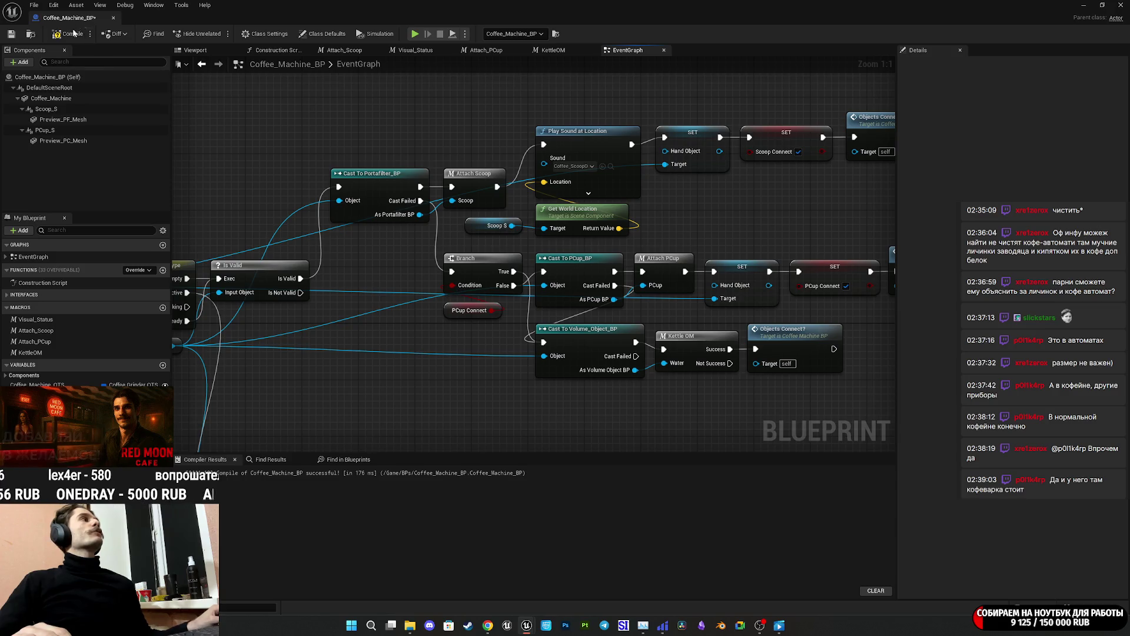
click(11, 34)
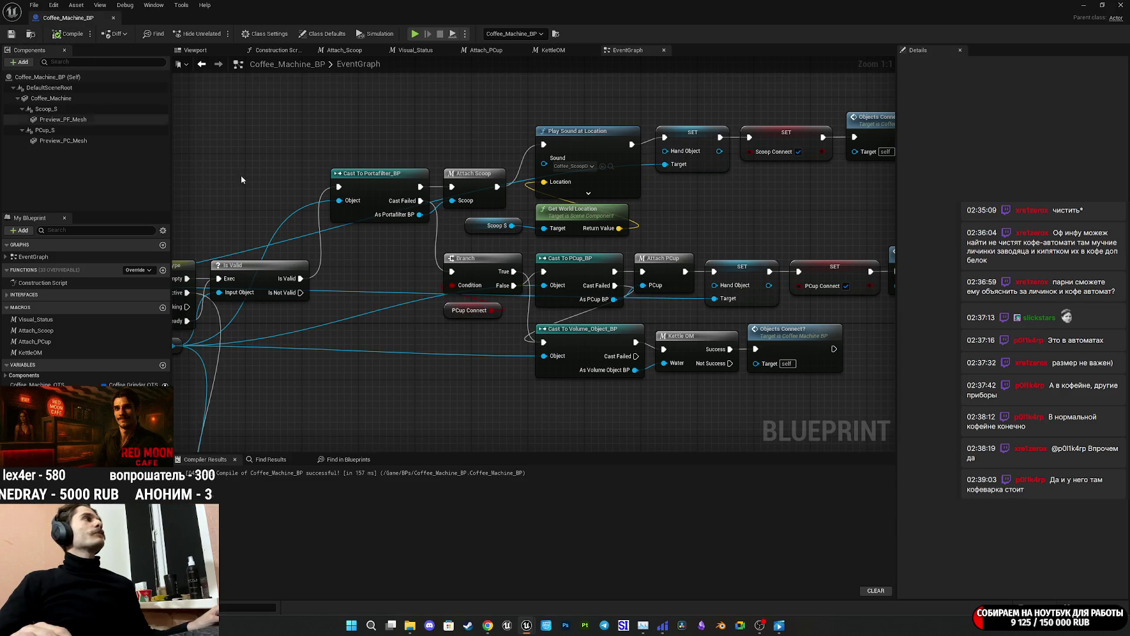
drag(768, 398, 741, 397)
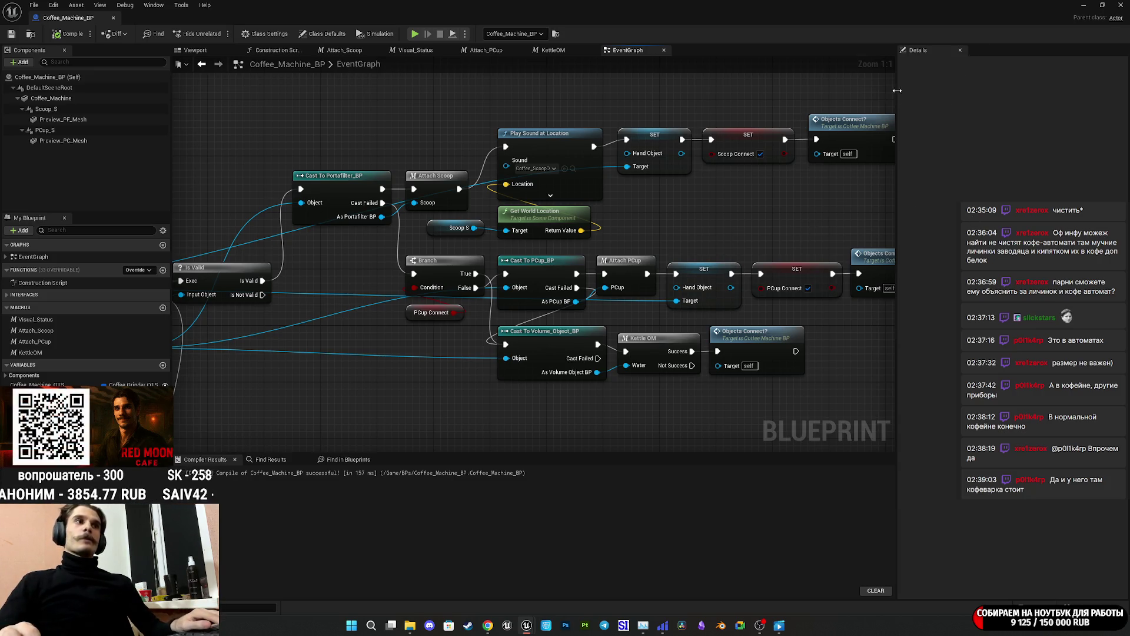
drag(695, 318, 609, 321)
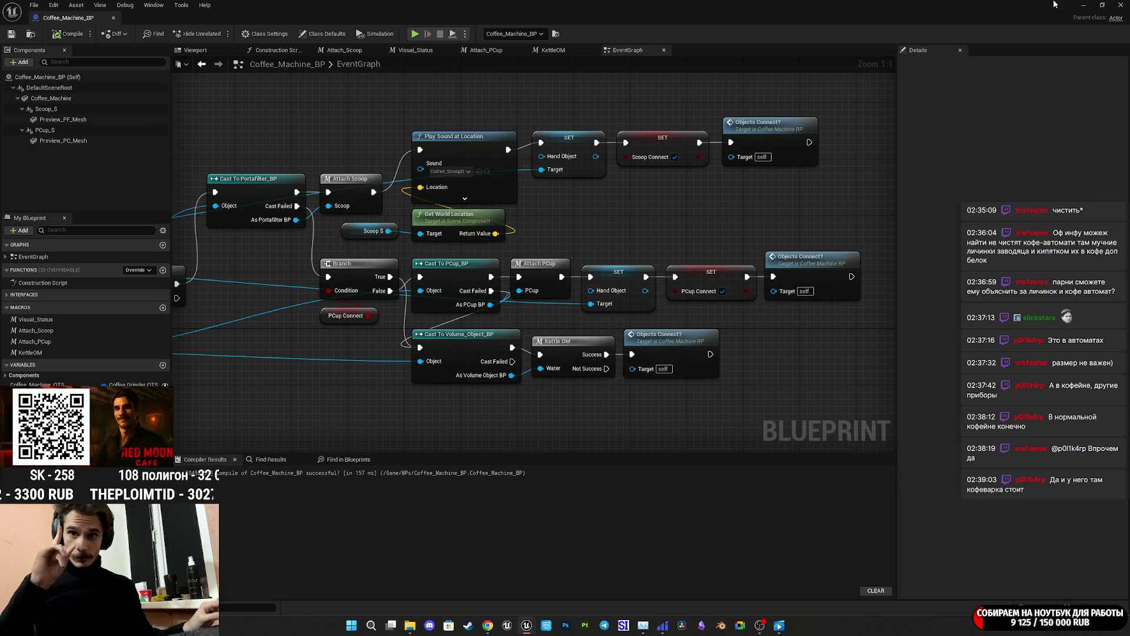
click(1122, 5)
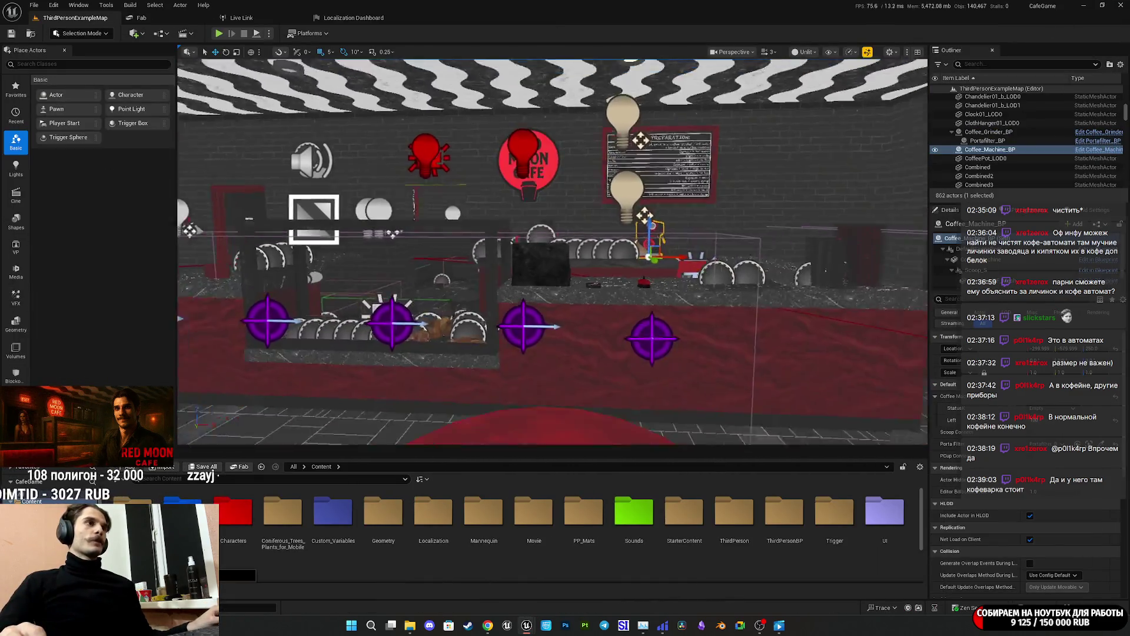
Select the red cup on the counter and open its PCup_BP blueprint.
scroll(552, 250, down, 4)
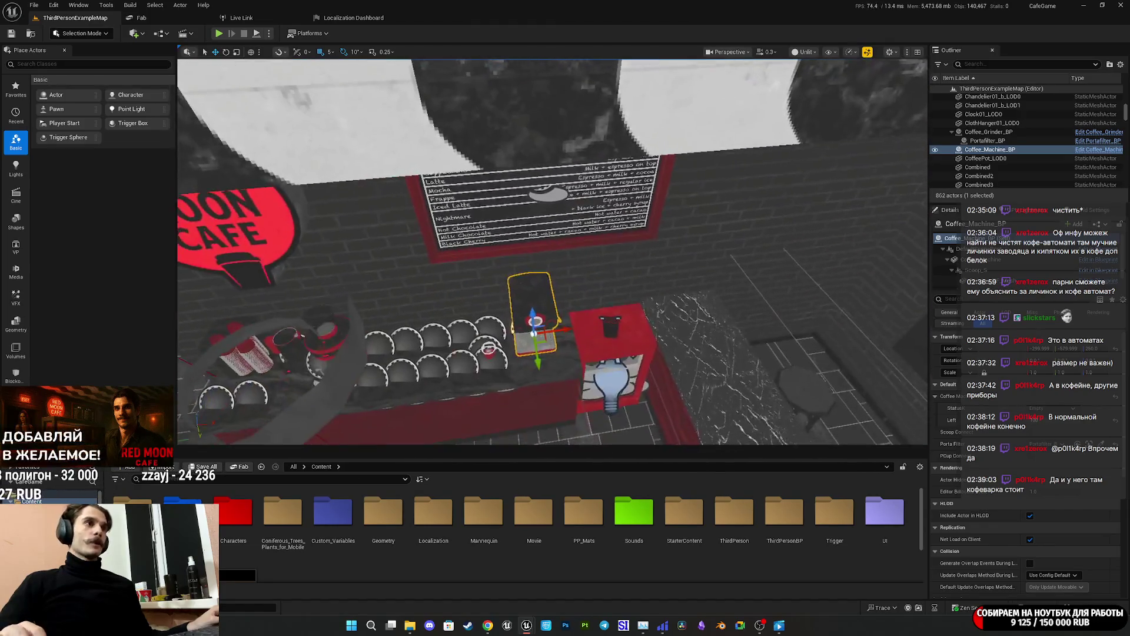
scroll(446, 384, up, 3)
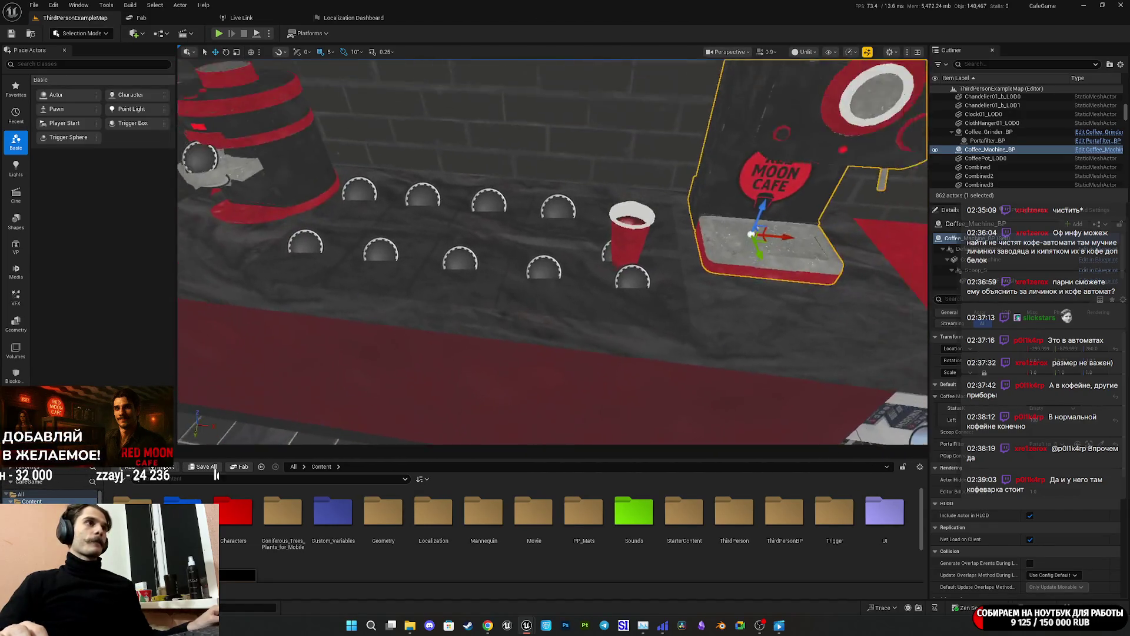
scroll(384, 140, down, 3)
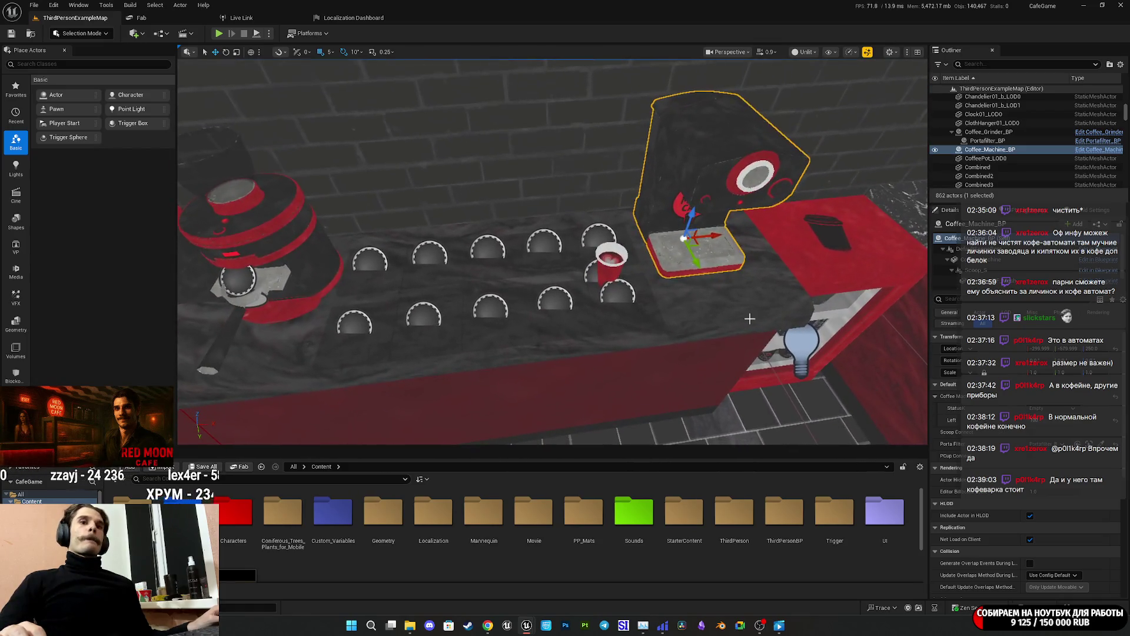
click(616, 258)
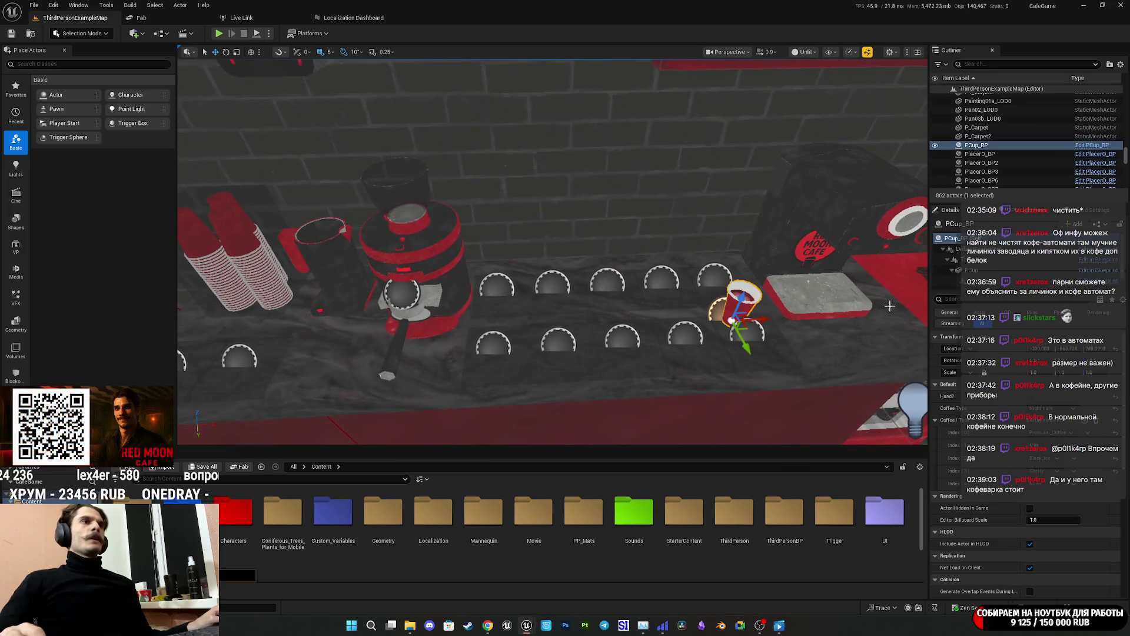
click(1099, 225)
click(1039, 254)
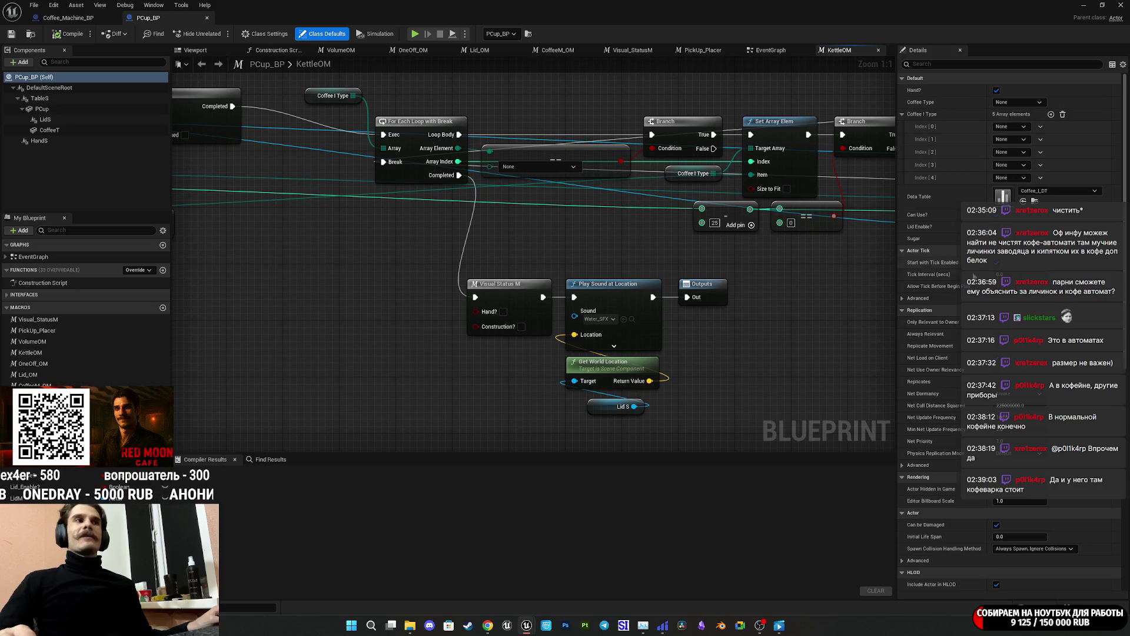
Copy the Play Sound at Location and Get World Location nodes, then close PCup_BP.
drag(780, 316, 741, 325)
mouse_move(639, 385)
mouse_down()
mouse_move(647, 303)
mouse_move(615, 291)
mouse_up()
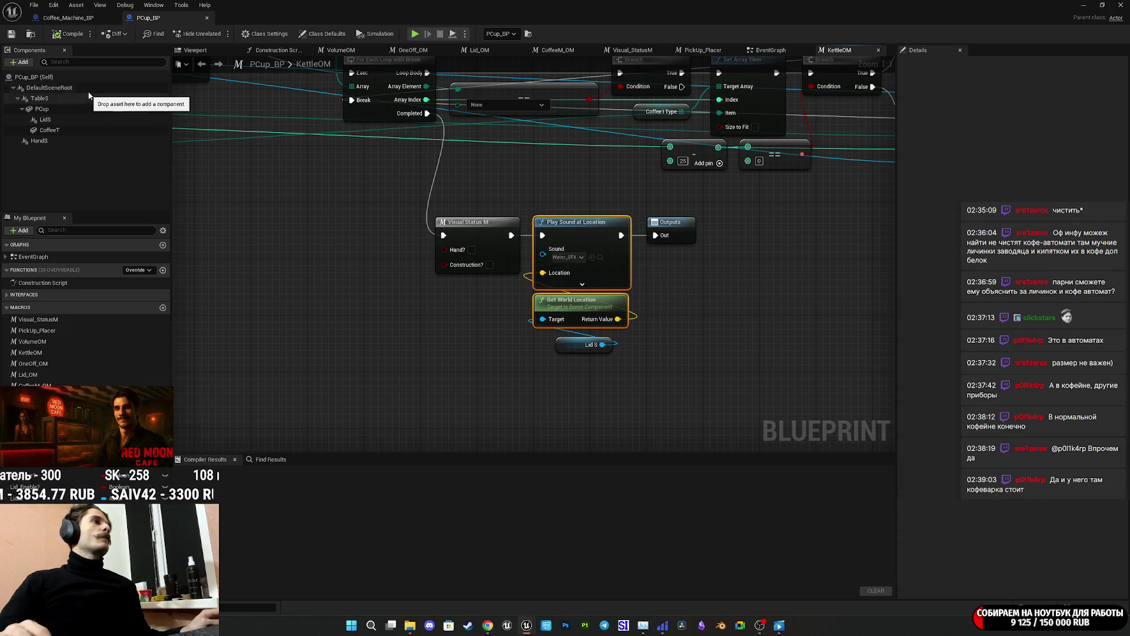
middle_click(162, 25)
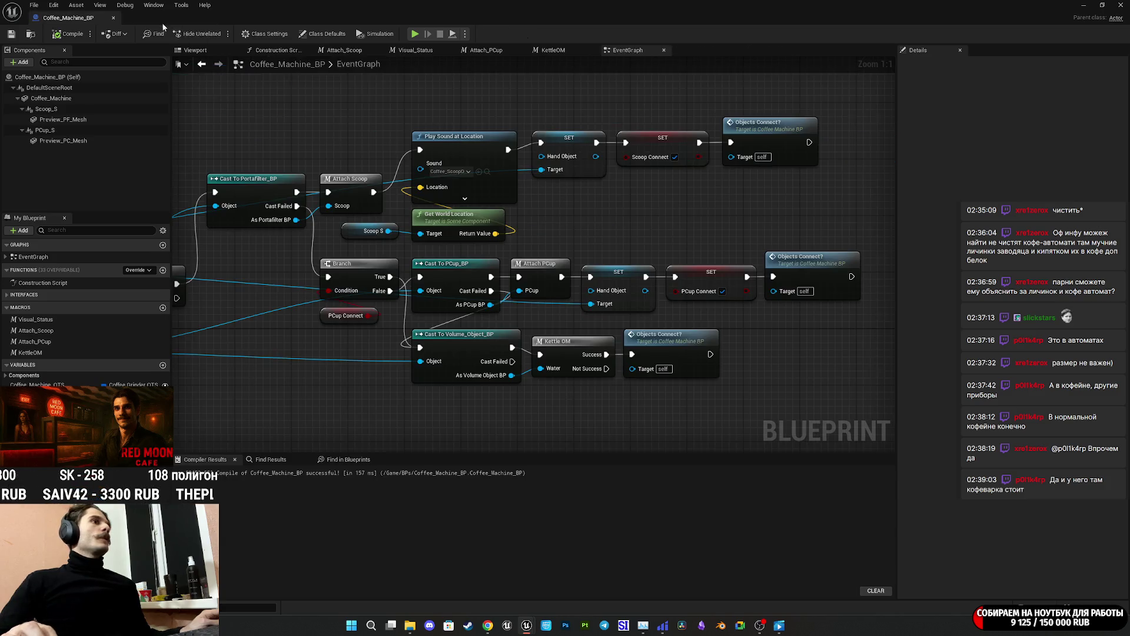
Inspect the end of the Kettle OM macro and its outputs, then return to the EventGraph.
drag(763, 341, 758, 256)
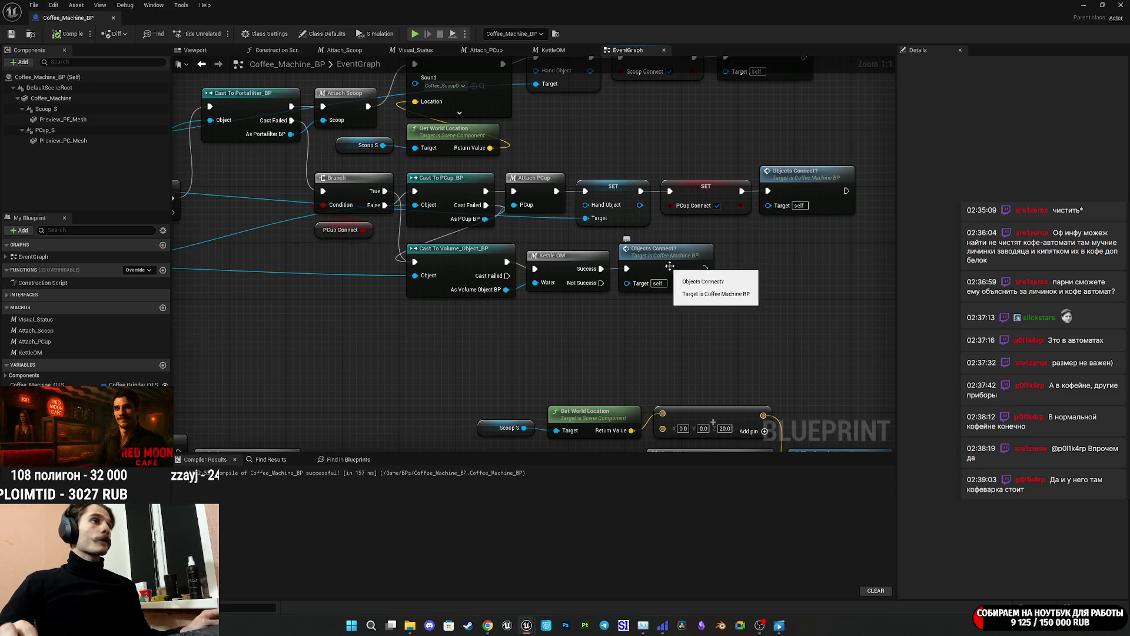
double_click(560, 276)
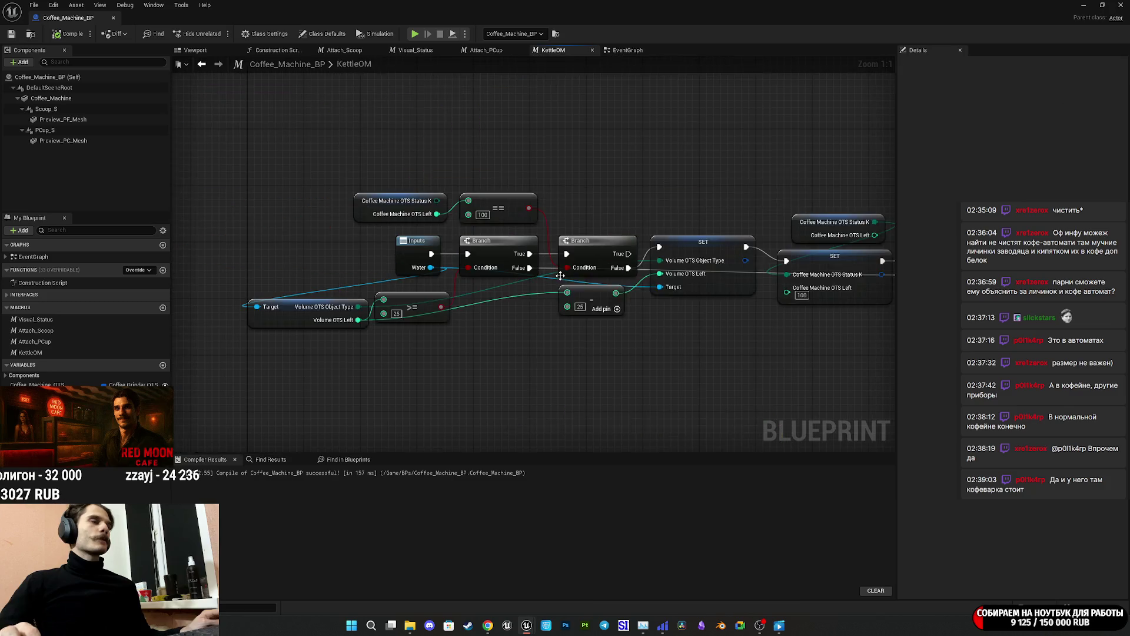
drag(677, 310, 327, 322)
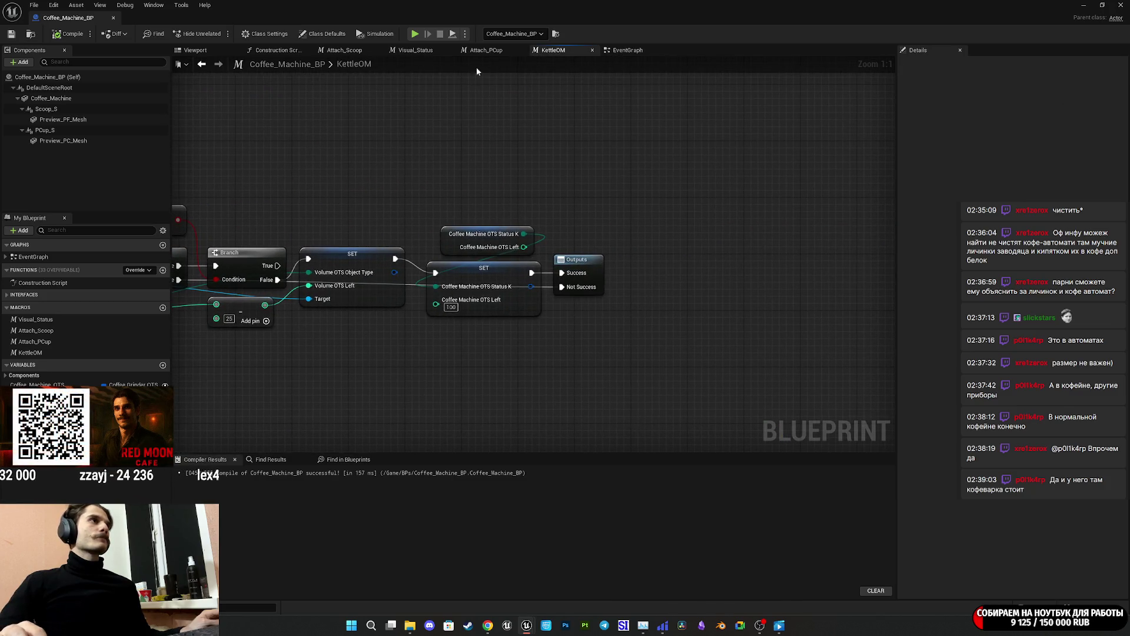
click(623, 52)
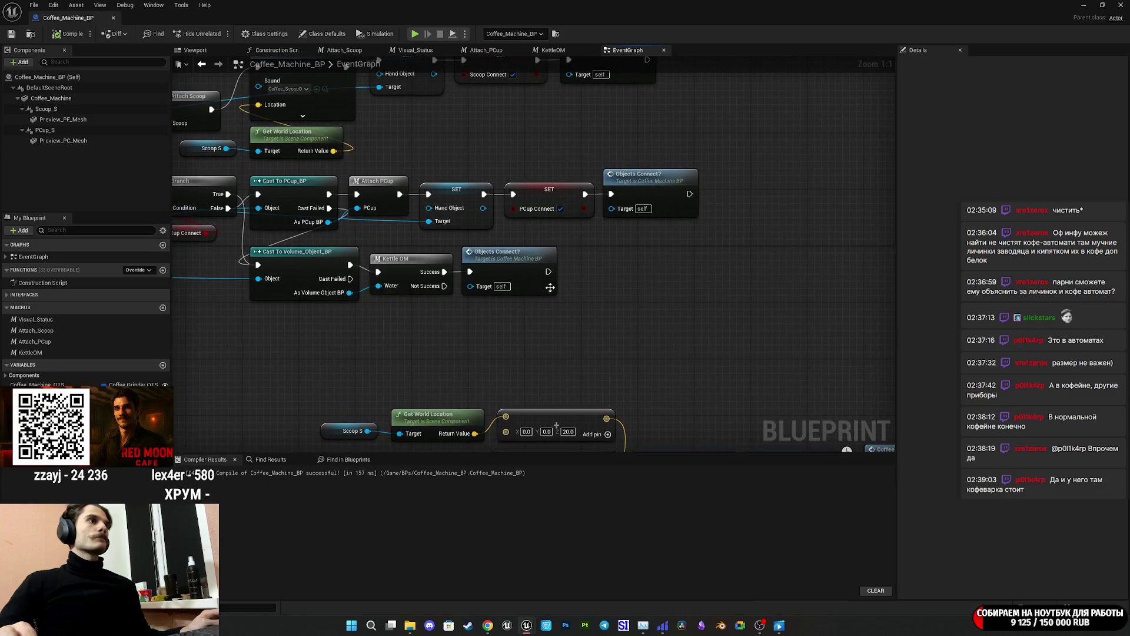
Paste Play Sound at Location between Kettle OM Success and Objects Connect?, then view the 3D preview.
drag(523, 273, 679, 273)
key(ctrl+v)
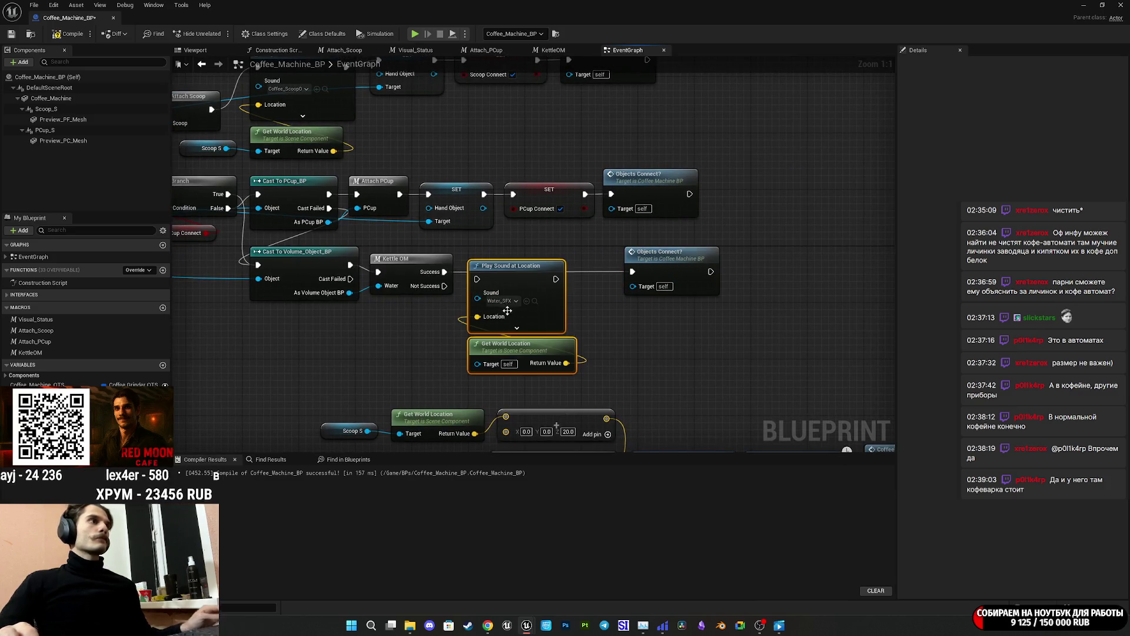
drag(555, 280, 634, 274)
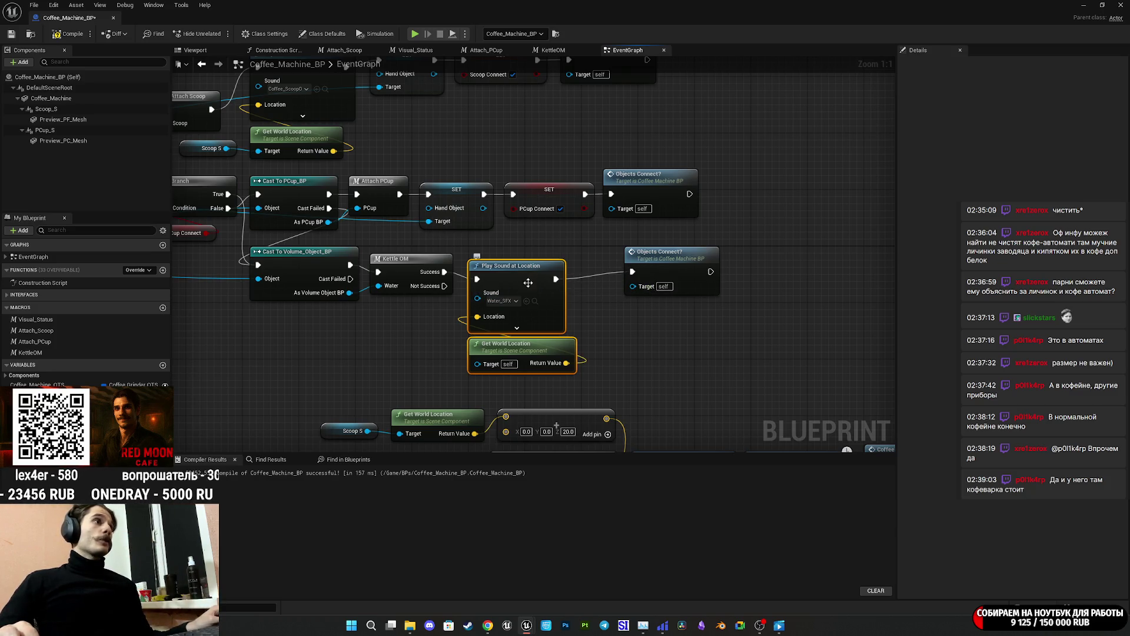
drag(528, 282, 521, 276)
drag(681, 270, 624, 266)
click(643, 339)
drag(643, 340, 783, 314)
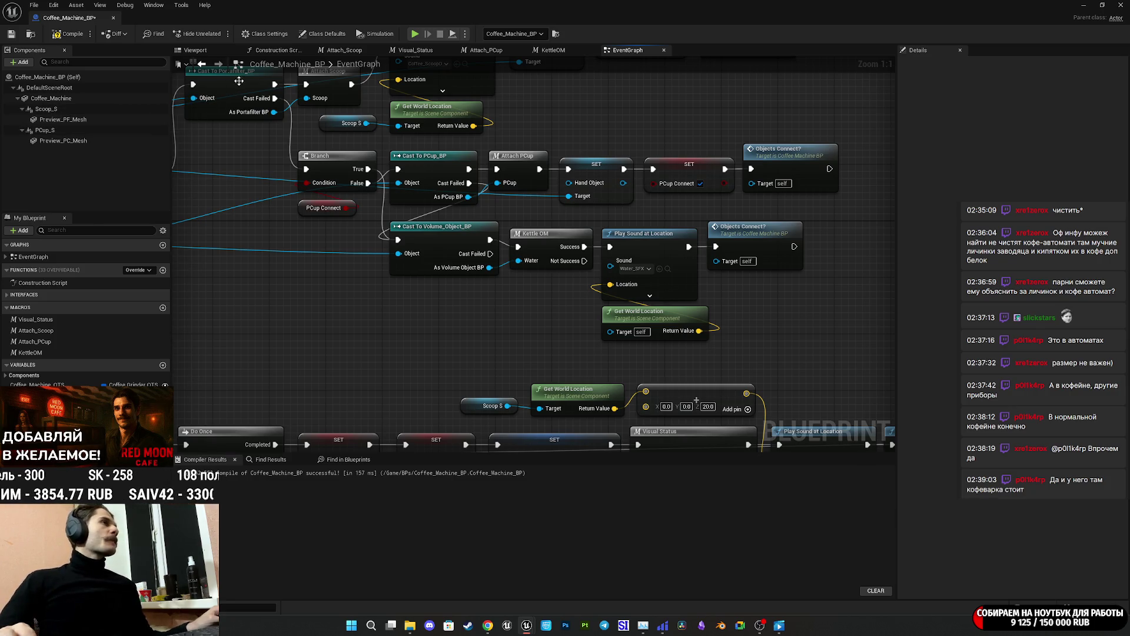
click(196, 51)
mouse_move(420, 231)
mouse_down()
mouse_move(411, 137)
mouse_move(467, 252)
mouse_up()
Place a PCup S reference beside Play Sound at Location to position the water sound, and save.
click(64, 120)
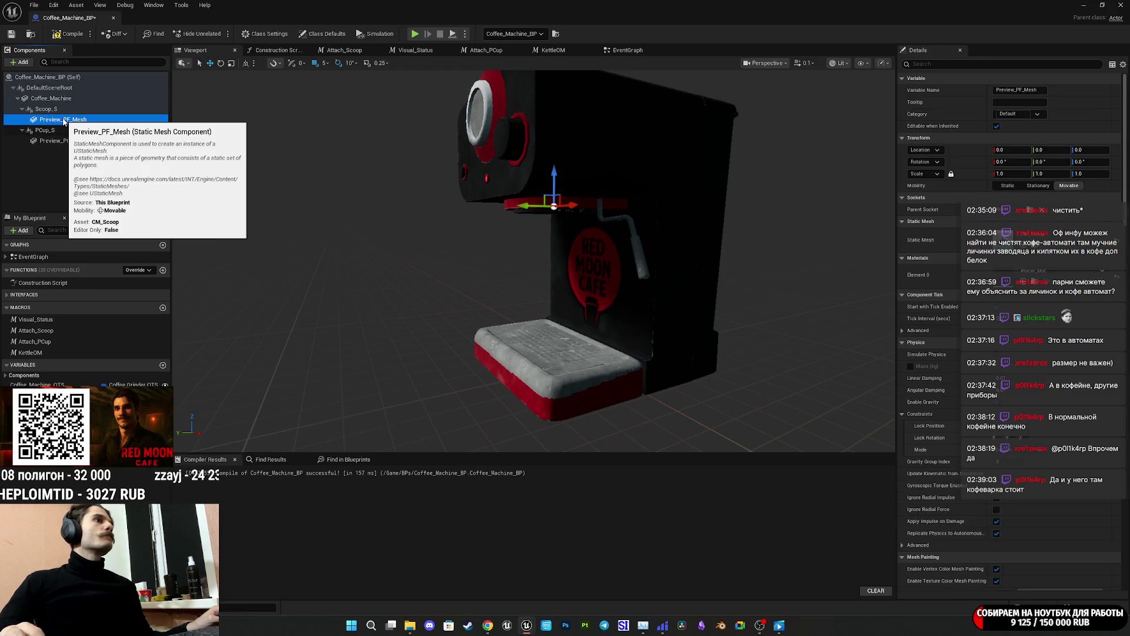
click(78, 142)
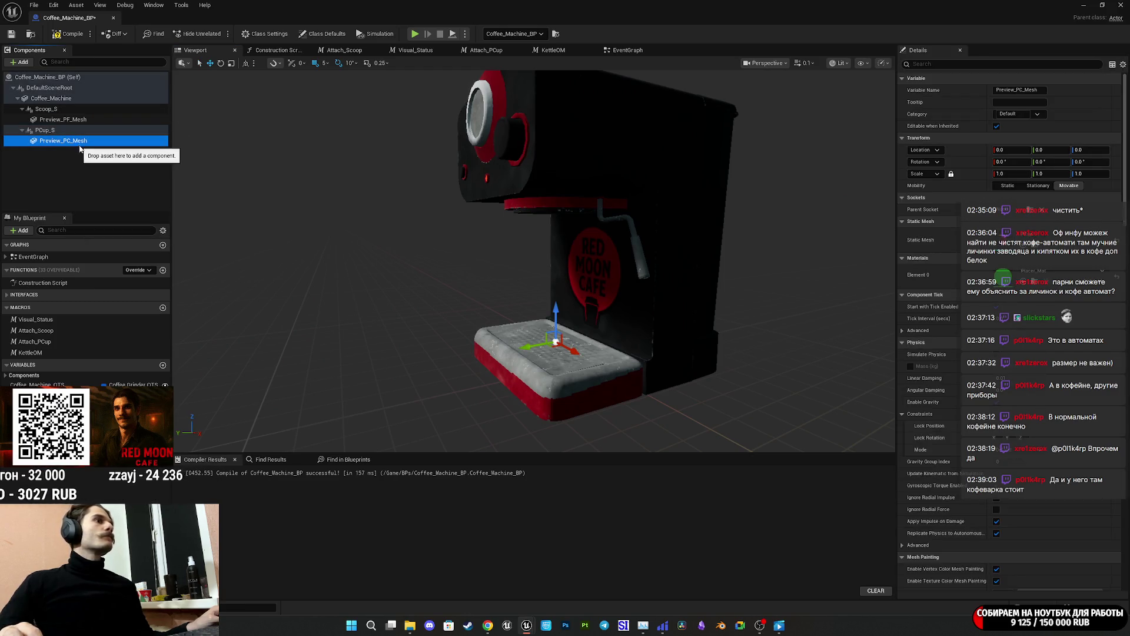
click(620, 52)
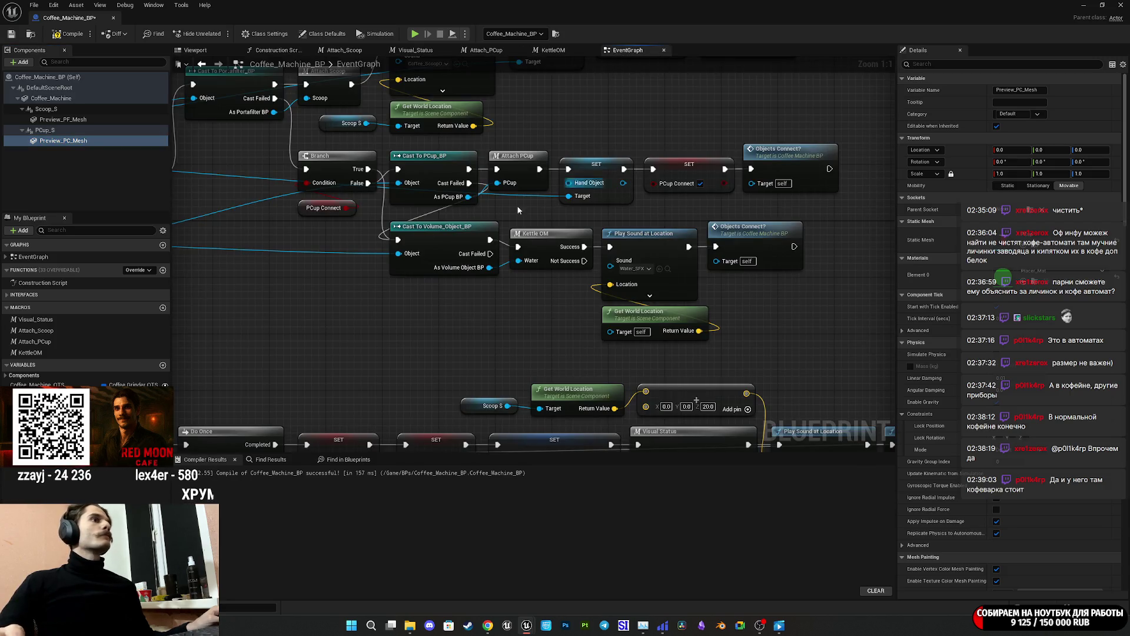
mouse_move(63, 141)
mouse_down()
mouse_move(381, 310)
mouse_move(471, 320)
mouse_move(69, 152)
mouse_move(459, 325)
mouse_move(610, 333)
mouse_up()
drag(475, 338, 644, 366)
click(657, 297)
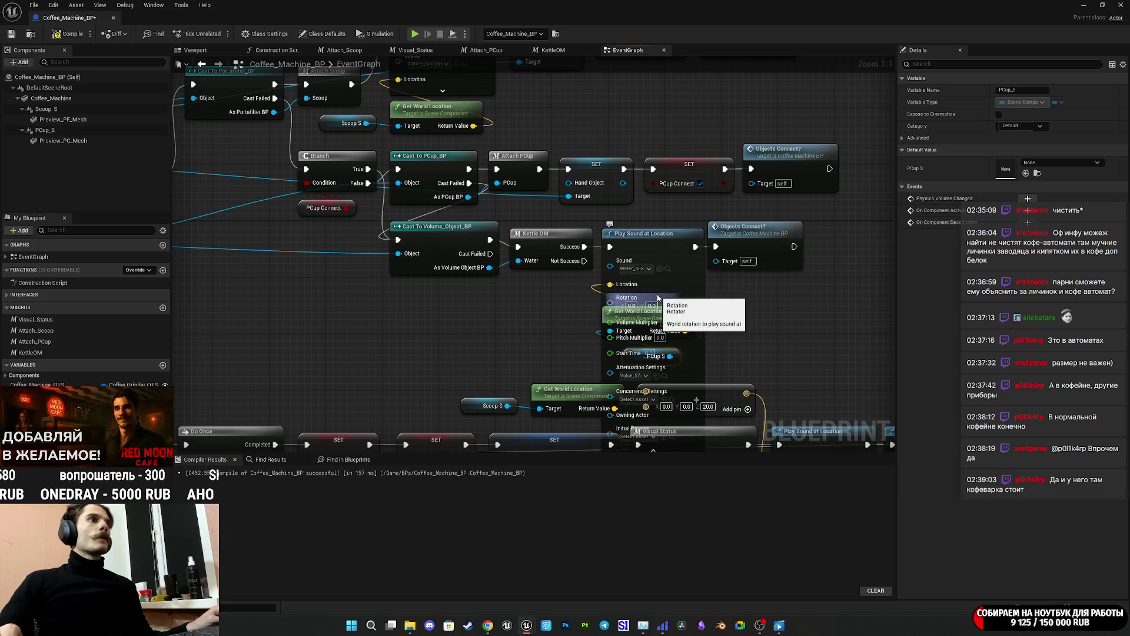
drag(774, 356, 763, 245)
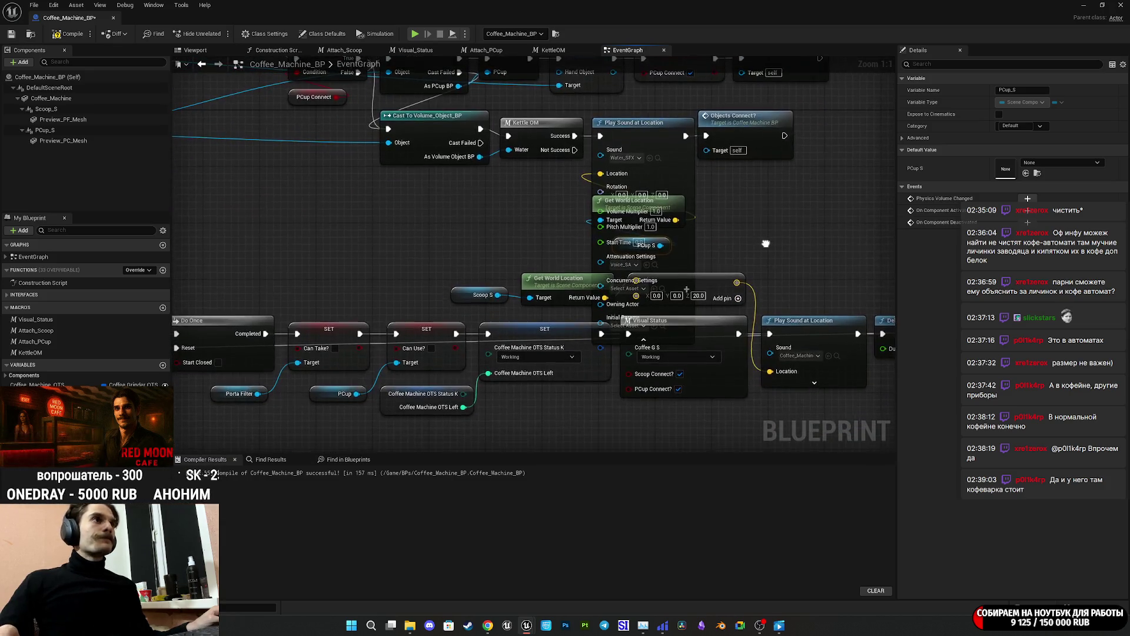
click(614, 342)
click(517, 226)
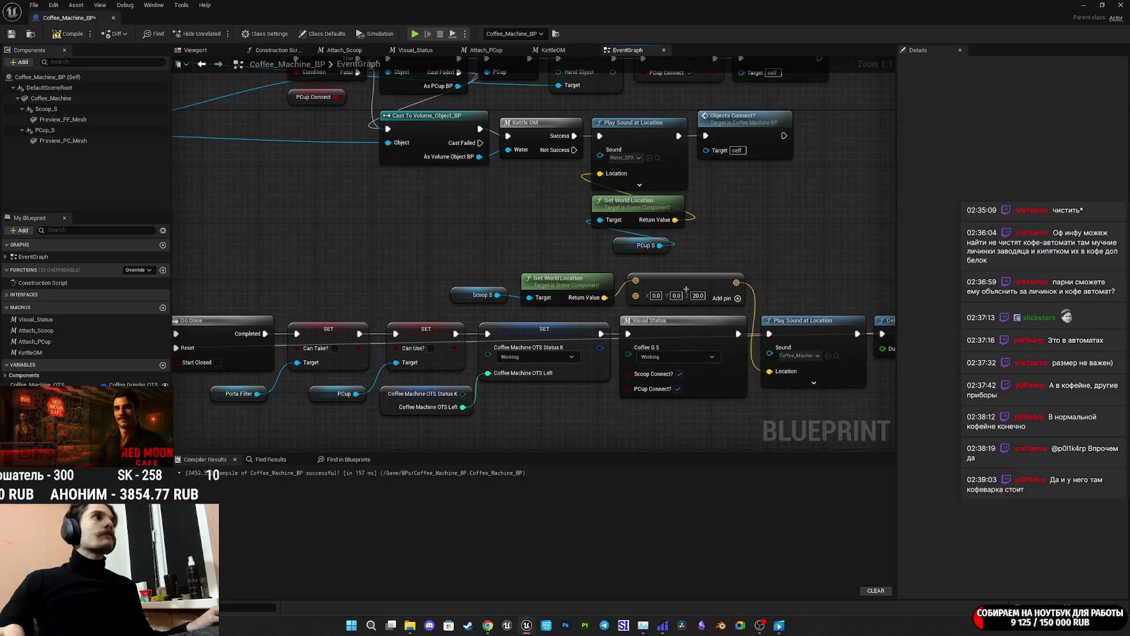
drag(517, 226, 530, 286)
click(11, 35)
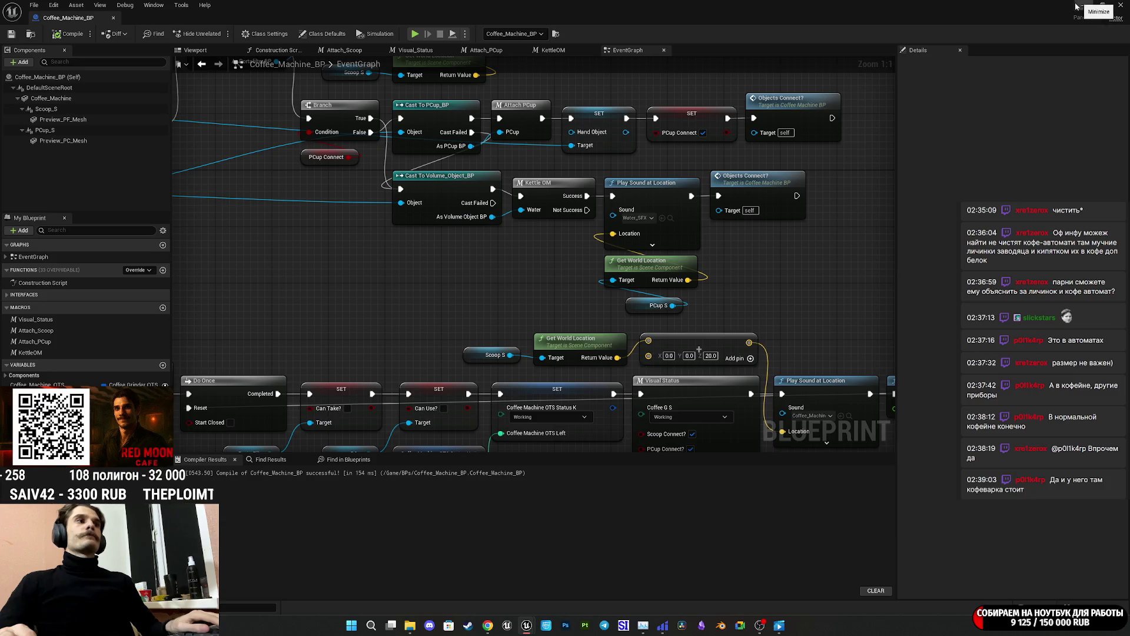
Review the status getter and comparison nodes inside the KettleOM macro.
mouse_move(673, 267)
mouse_down()
mouse_move(671, 243)
mouse_move(732, 244)
mouse_up()
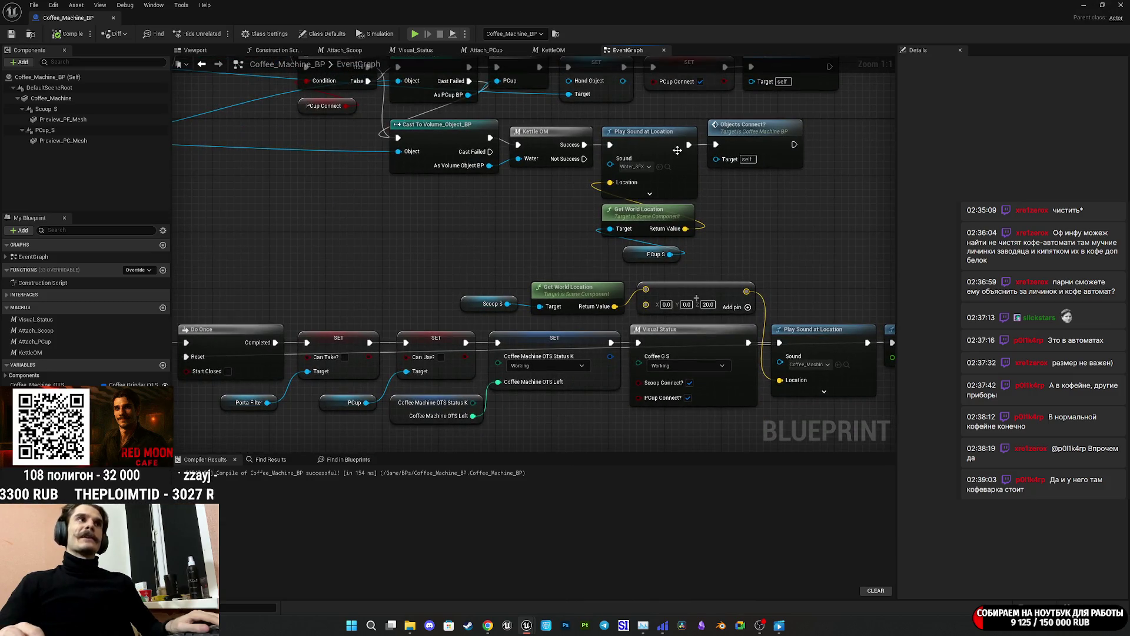
double_click(548, 141)
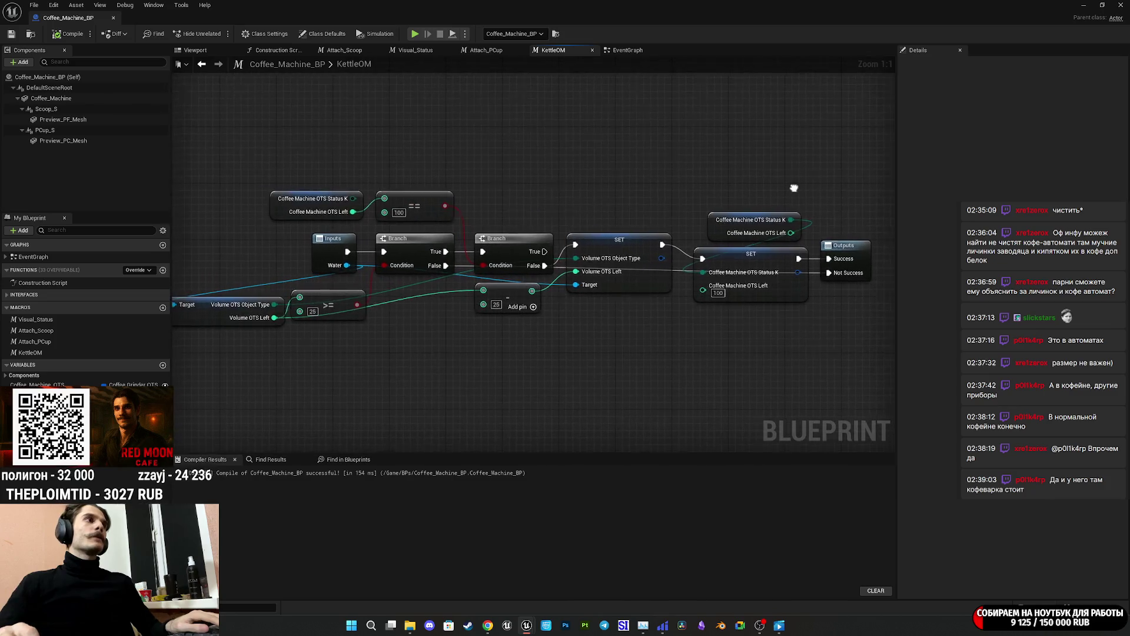
drag(689, 187, 768, 172)
drag(448, 141, 543, 197)
click(588, 139)
mouse_move(637, 133)
mouse_down()
mouse_move(336, 111)
mouse_move(444, 114)
mouse_up()
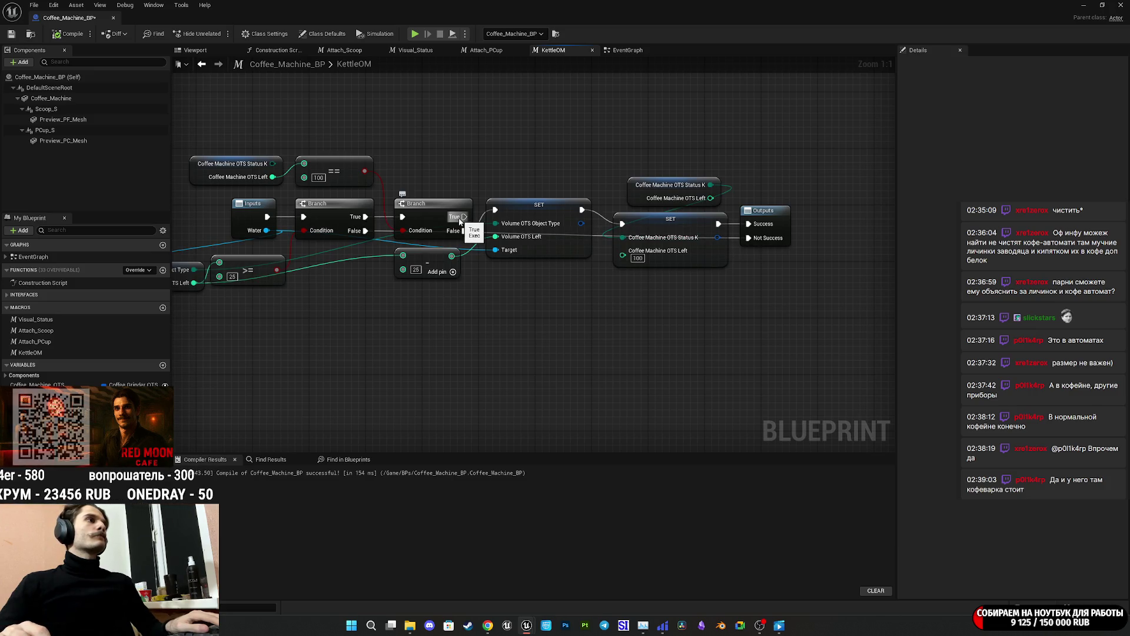
drag(701, 298, 756, 305)
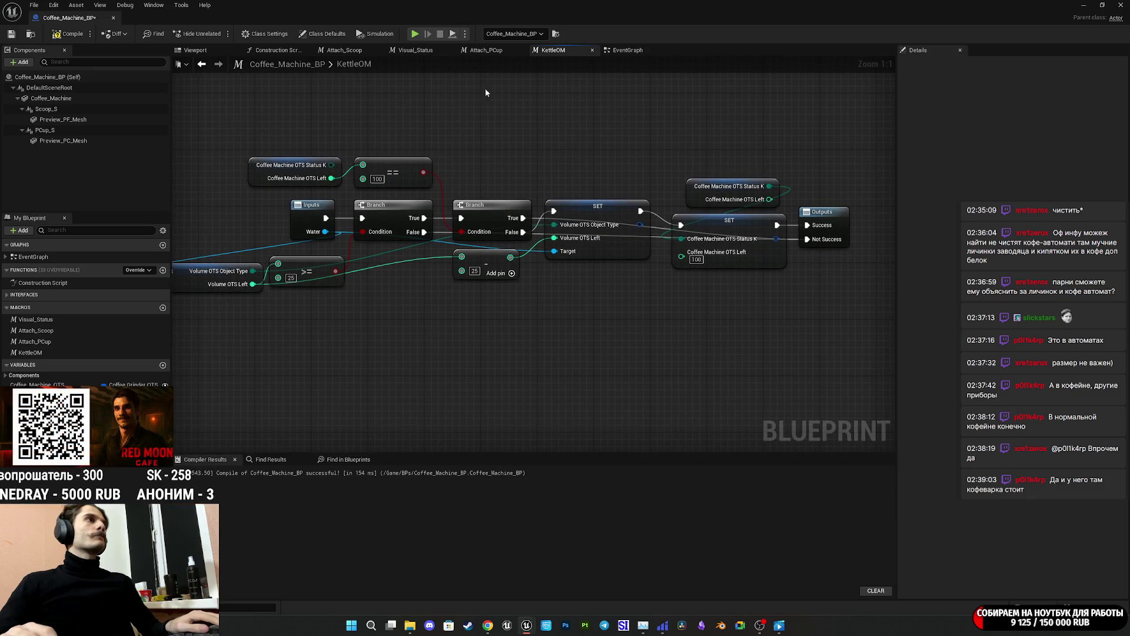
Back in the EventGraph, minimize Coffee_Machine_BP to return to the level.
click(628, 51)
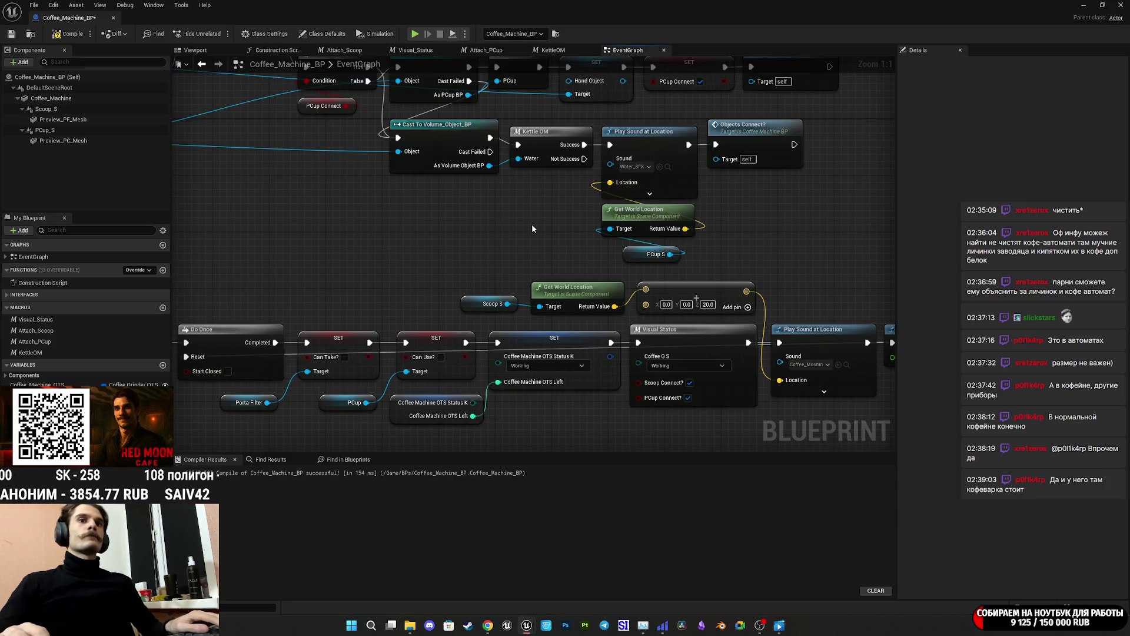
drag(530, 225, 512, 242)
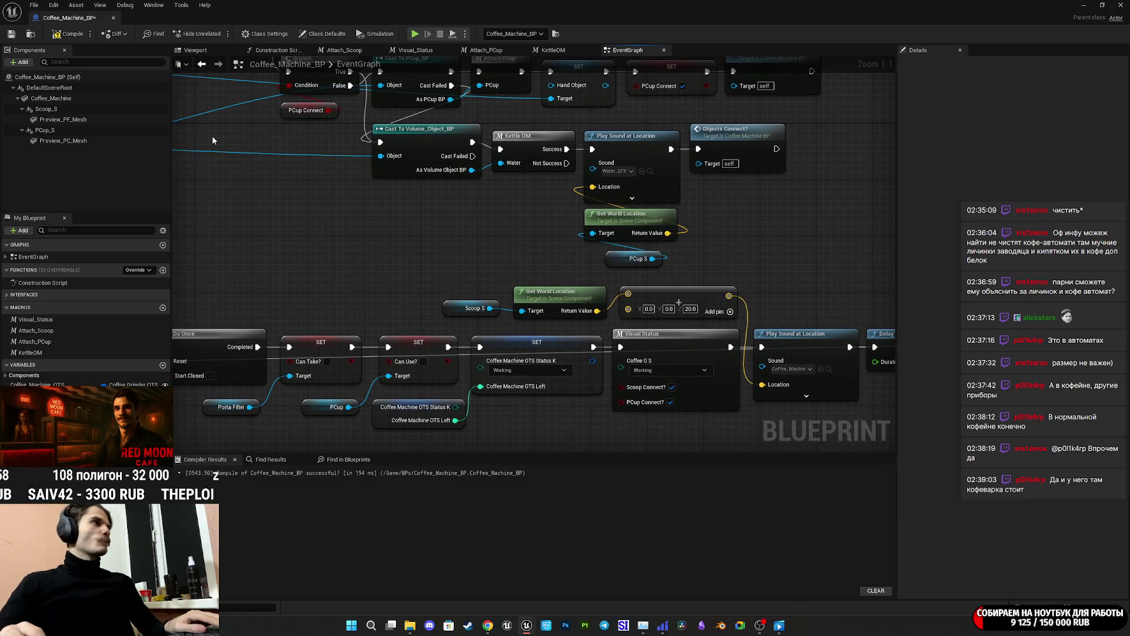
drag(355, 252, 383, 302)
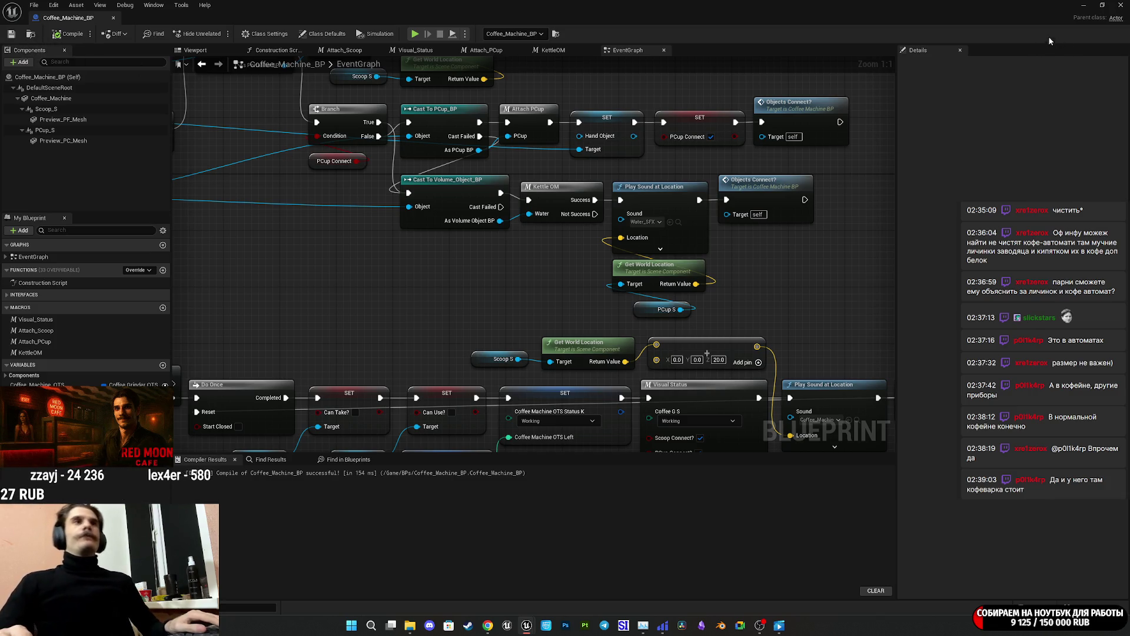
click(1085, 5)
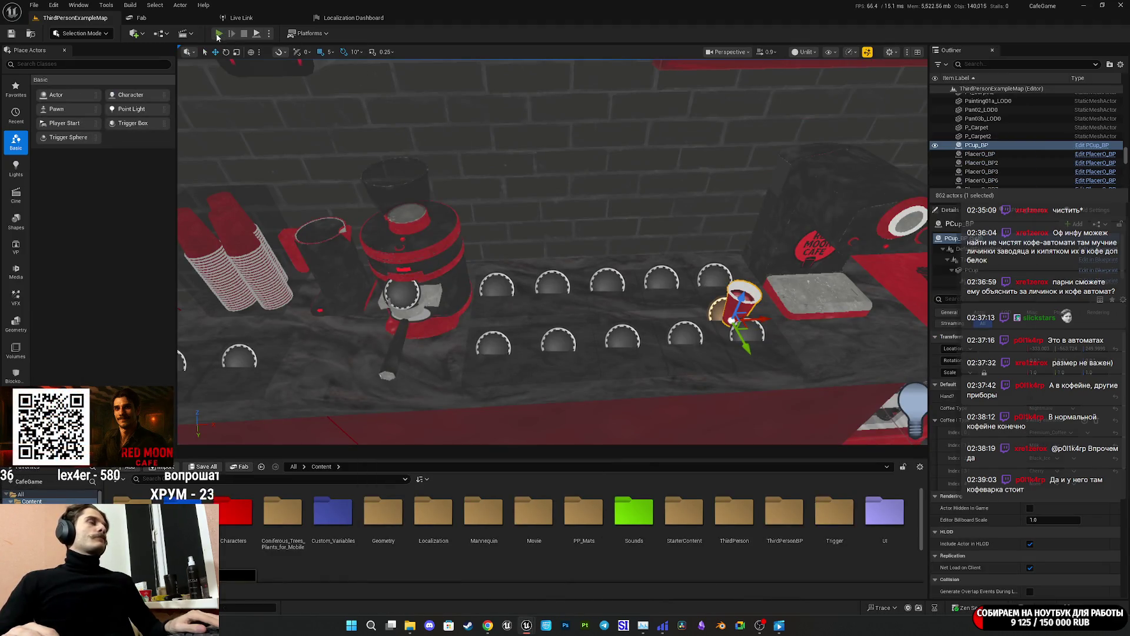
Play-test by walking the character out of the room into the corridor, then stop.
key(alt+p)
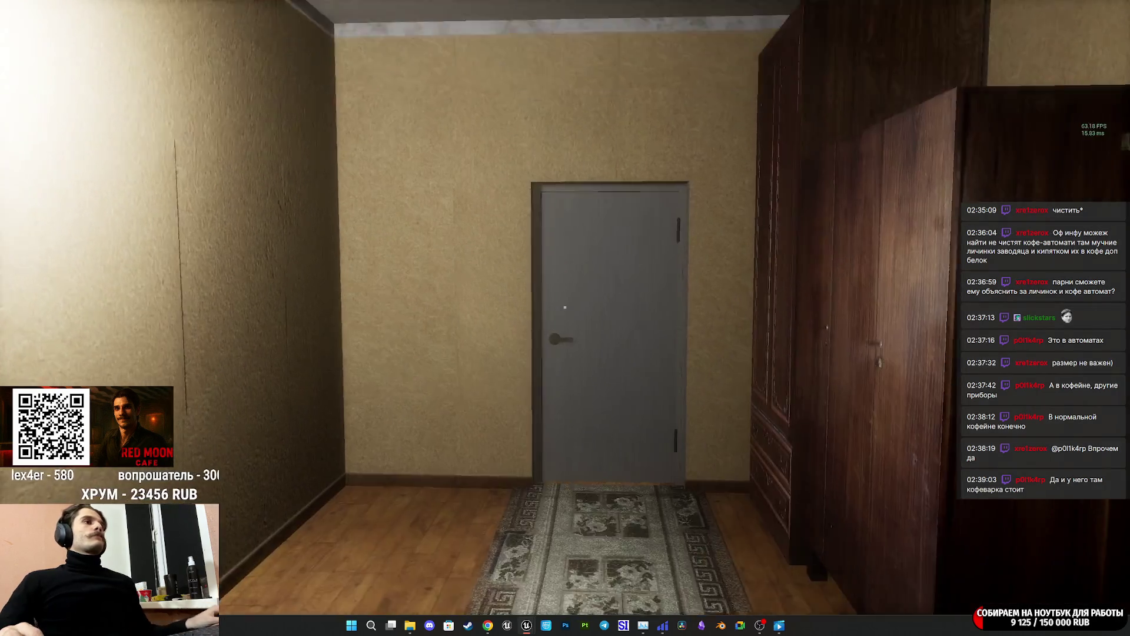
key(w)
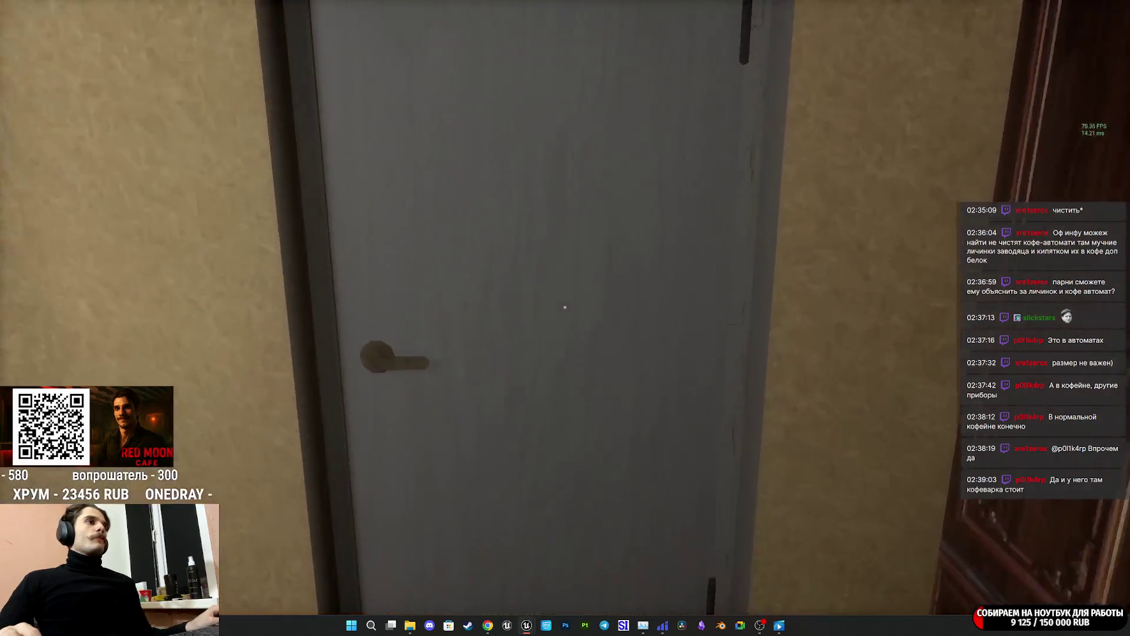
key(w)
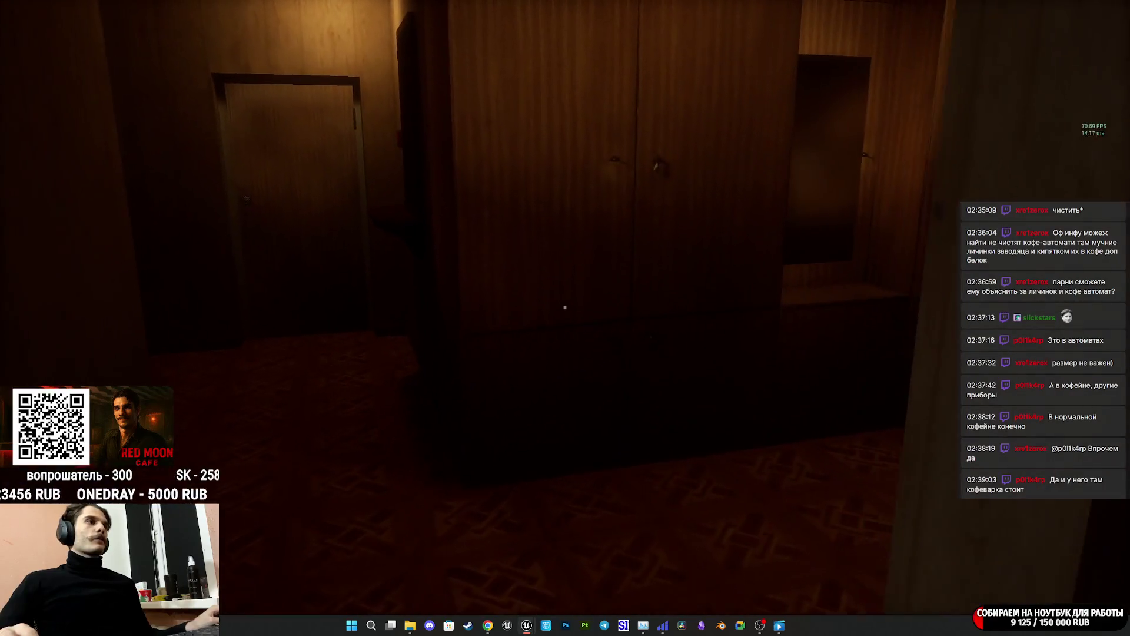
key(Escape)
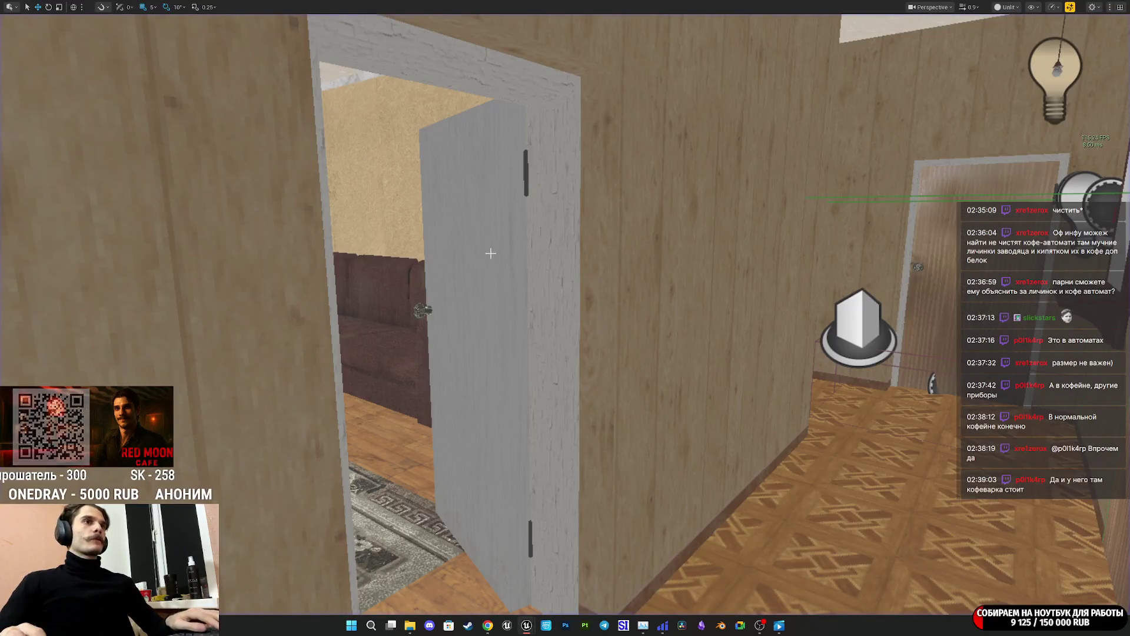
key(F11)
Fly the editor camera out of the apartment, over the buildings, to the cafe plaza.
key(w)
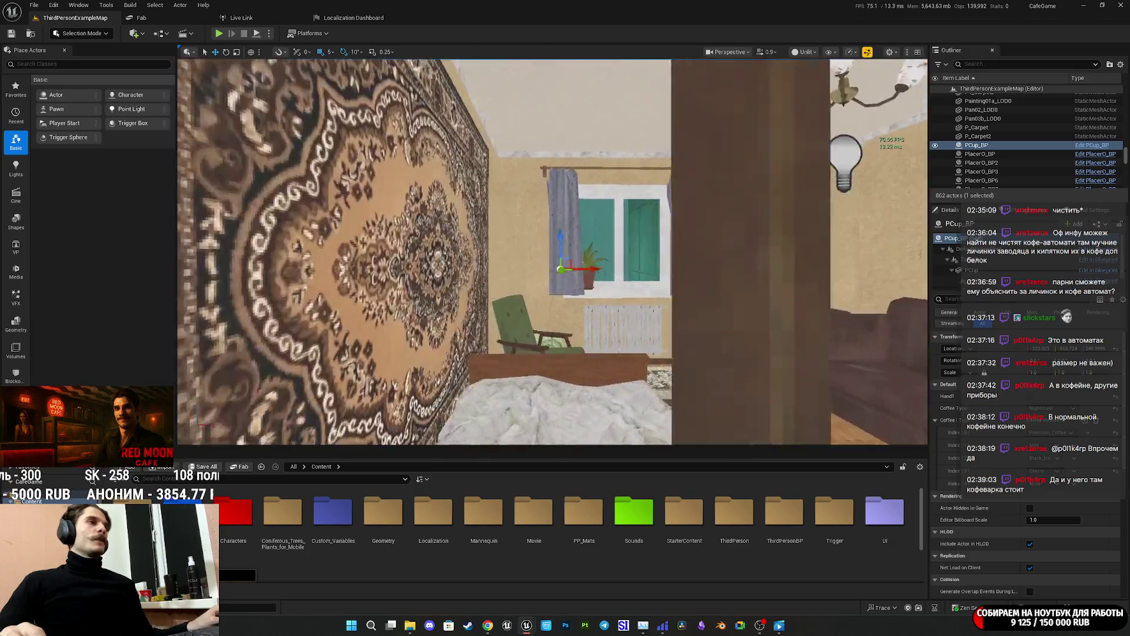
scroll(552, 252, up, 5)
key(w)
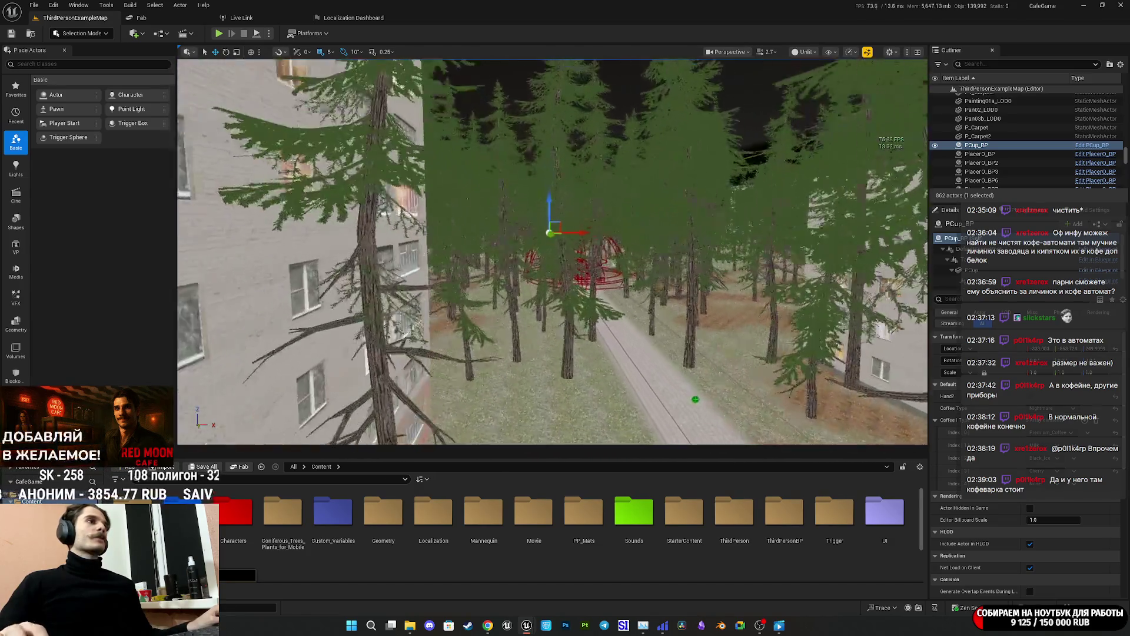
scroll(552, 252, down, 3)
key(w)
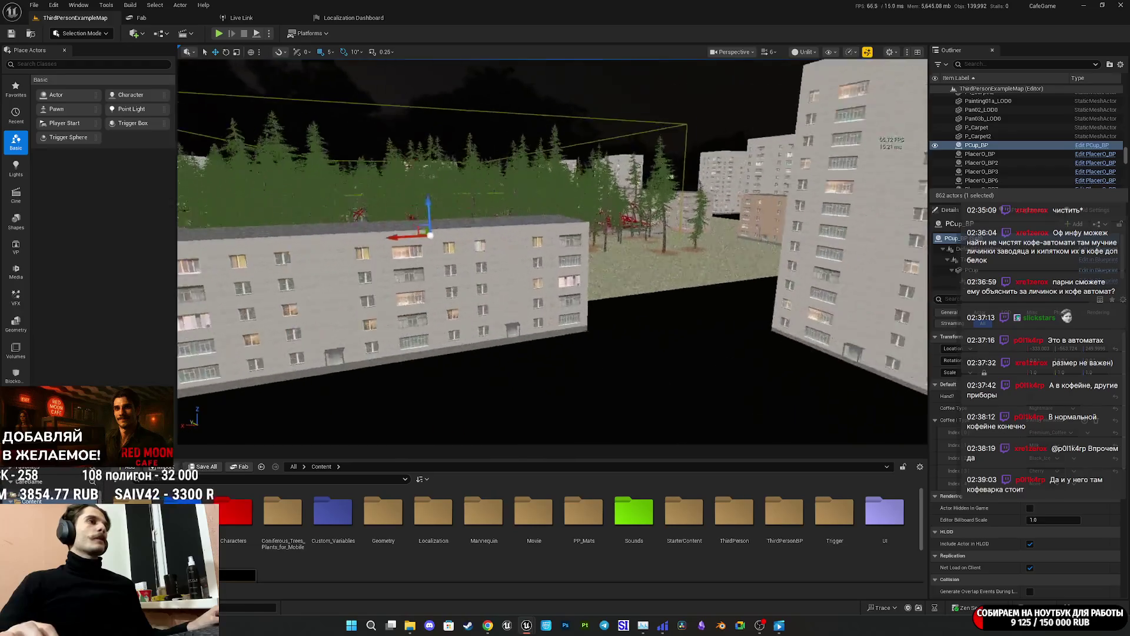
key(w)
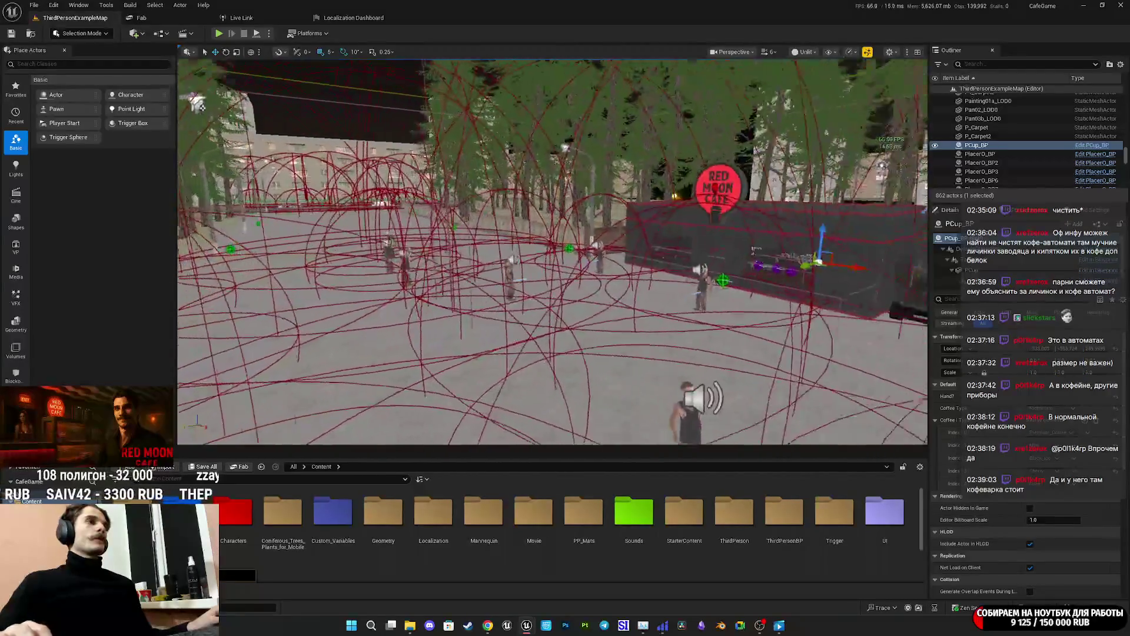
key(w)
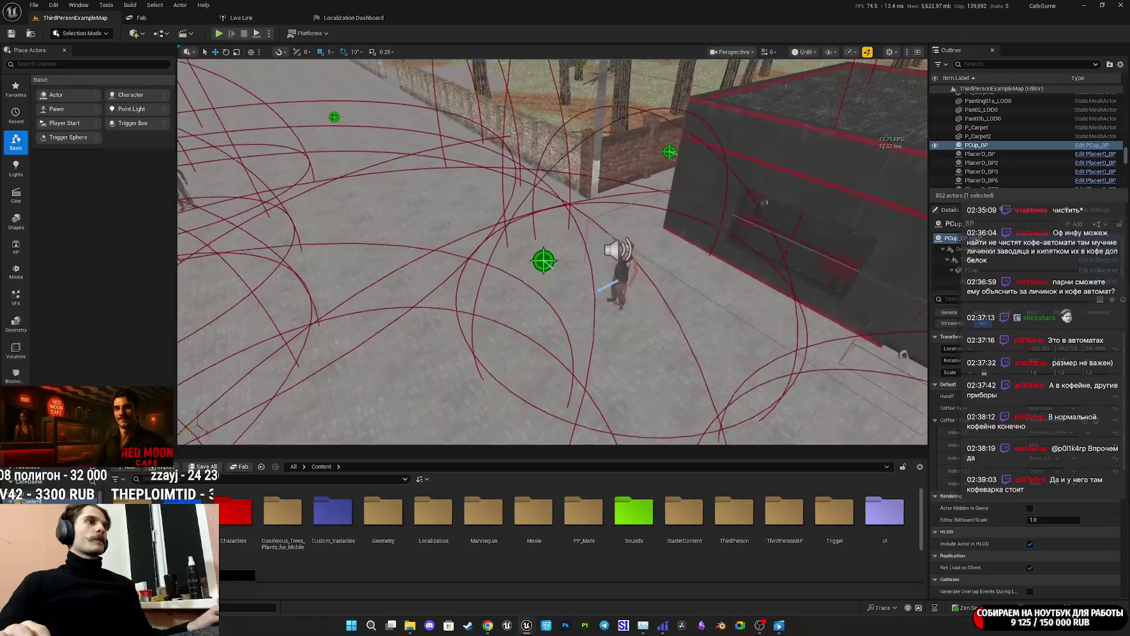
Select TargetPoint8 on the plaza and look through the Platforms list.
click(541, 241)
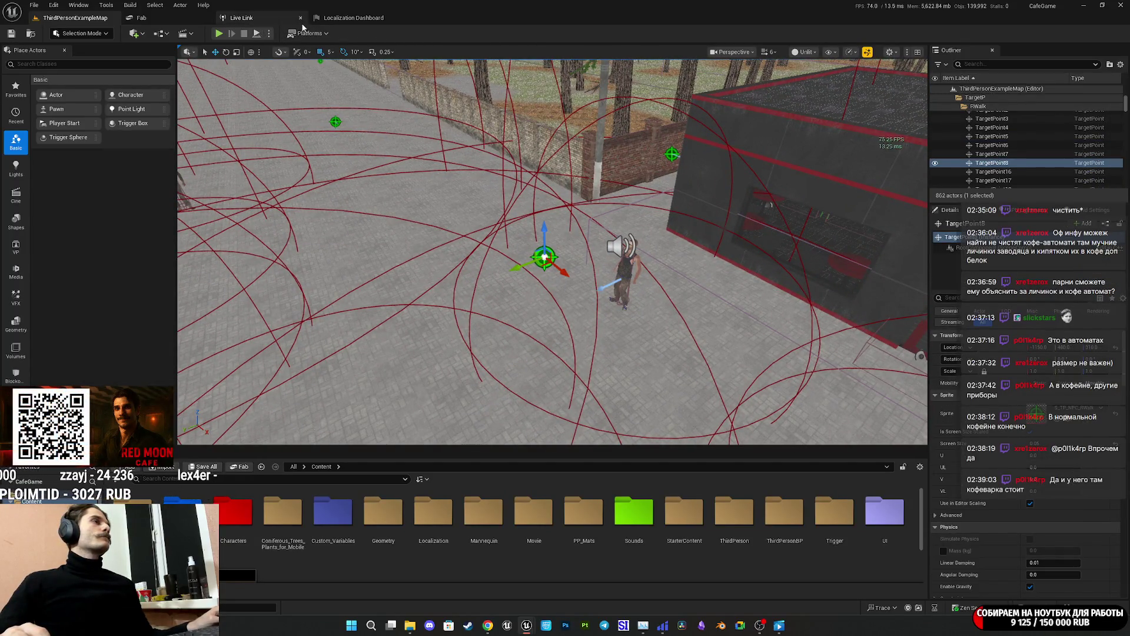
click(318, 34)
mouse_move(336, 135)
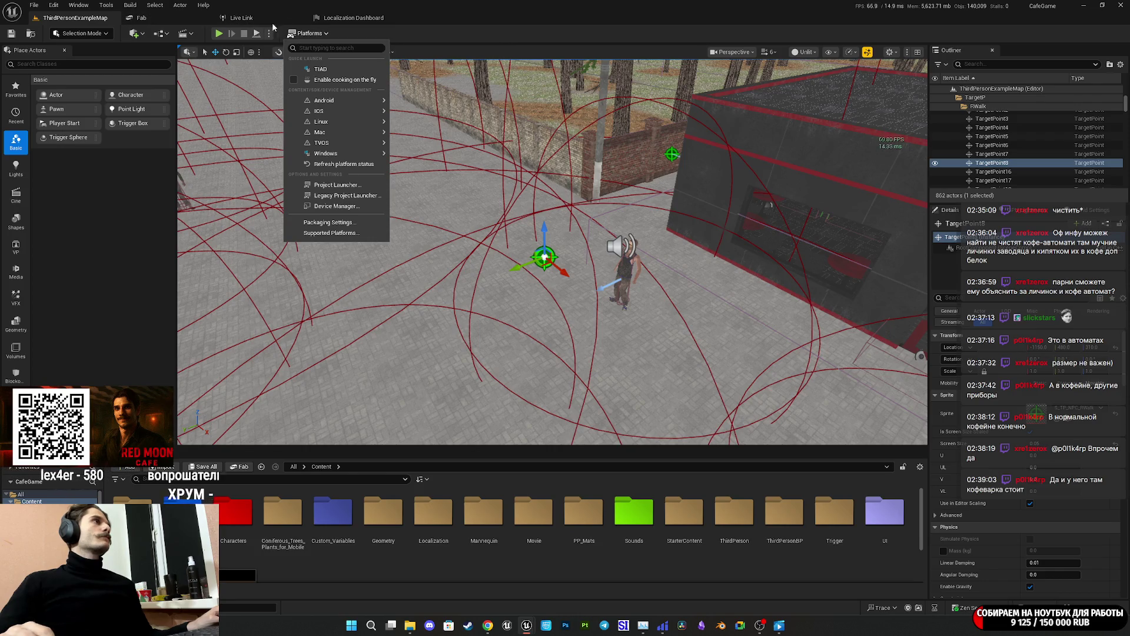
click(478, 33)
click(167, 34)
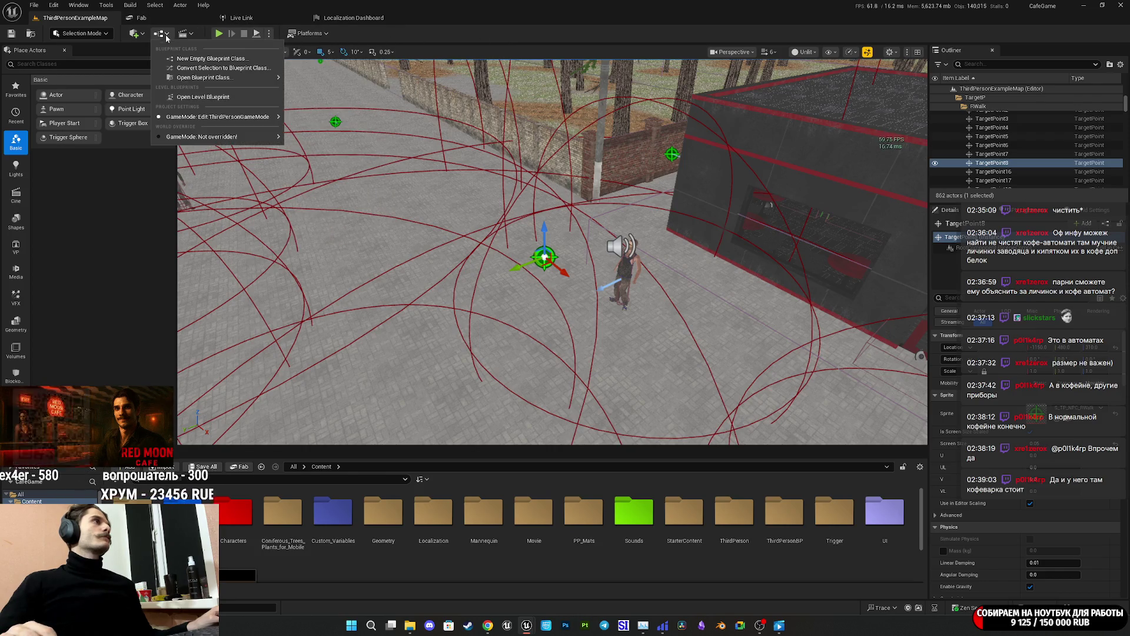
In the Level Blueprint, duplicate the L key event and change its key to T.
click(201, 96)
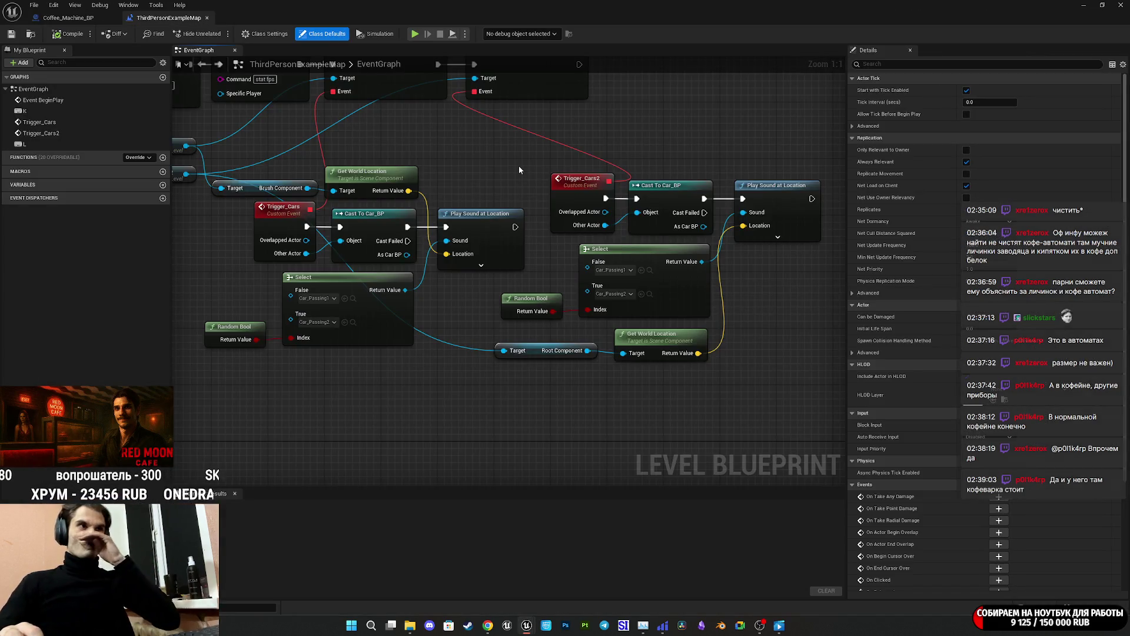
scroll(520, 170, down, 5)
scroll(740, 221, up, 5)
click(417, 271)
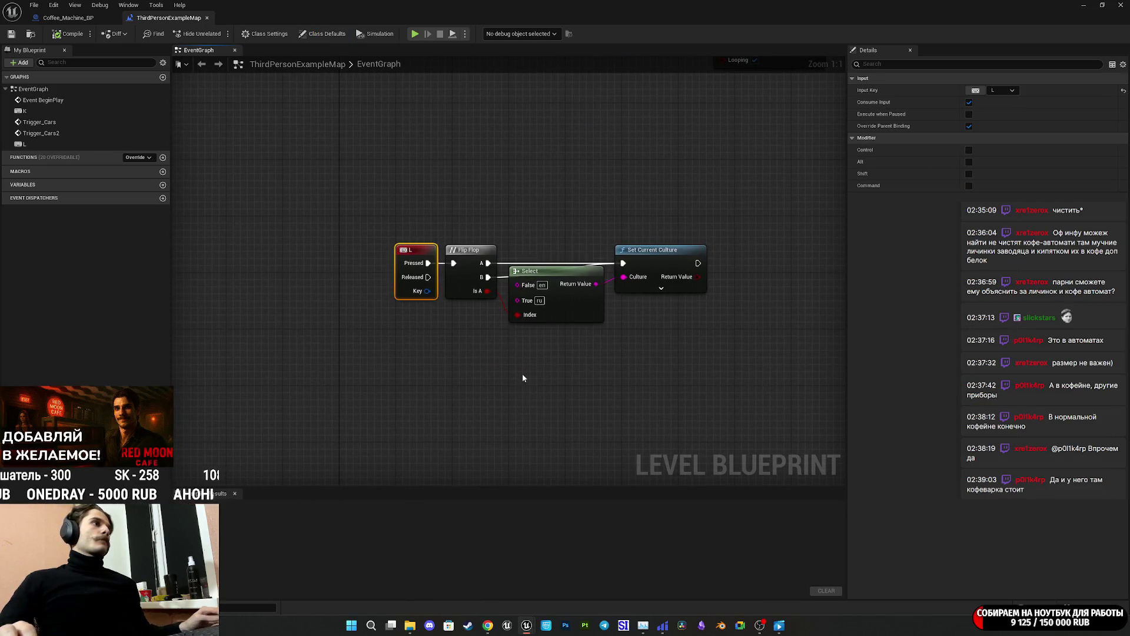
key(ctrl+c)
key(ctrl+v)
drag(454, 249, 425, 280)
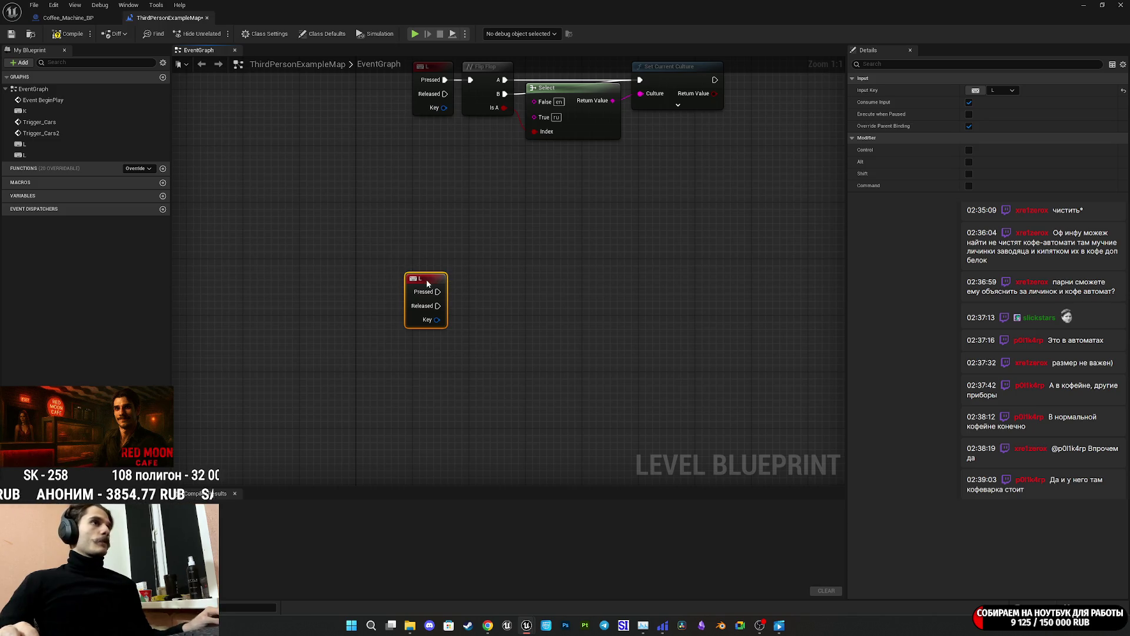
click(976, 90)
key(t)
Paste a copy of the Flip Flop node beside the new T key event.
click(512, 295)
drag(429, 300, 485, 295)
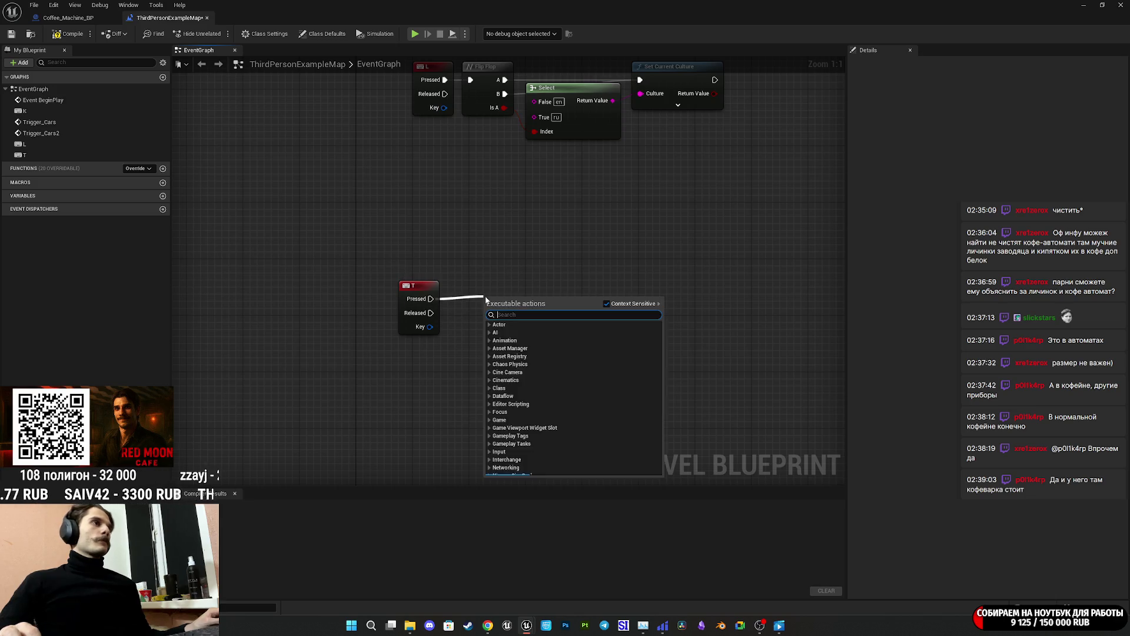
key(Escape)
click(478, 110)
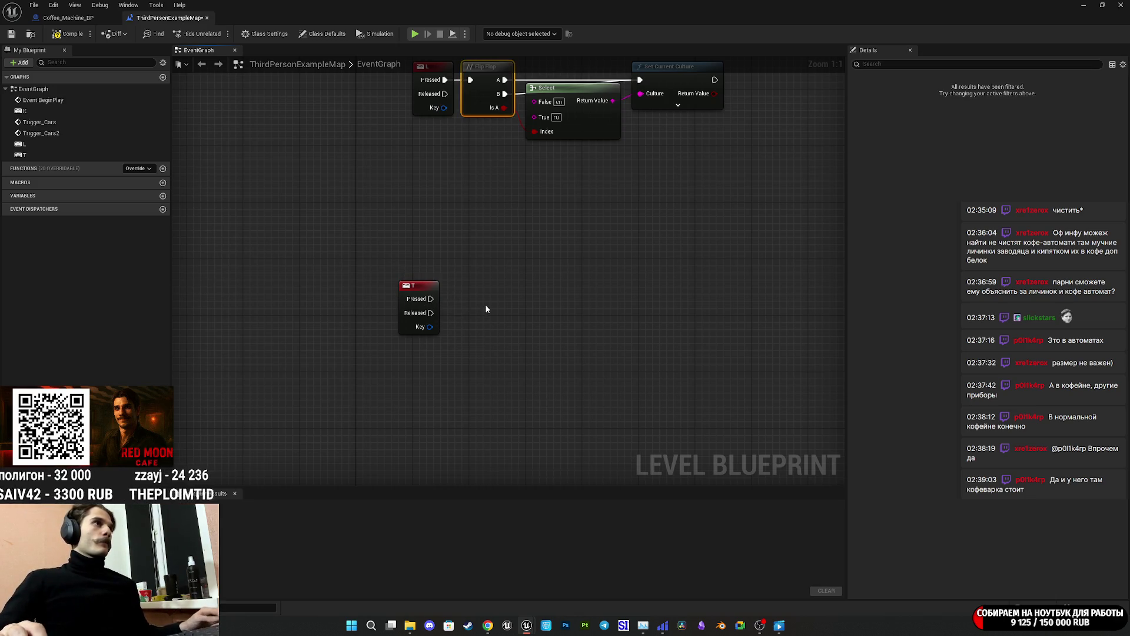
key(ctrl+c)
key(ctrl+v)
drag(519, 314, 490, 299)
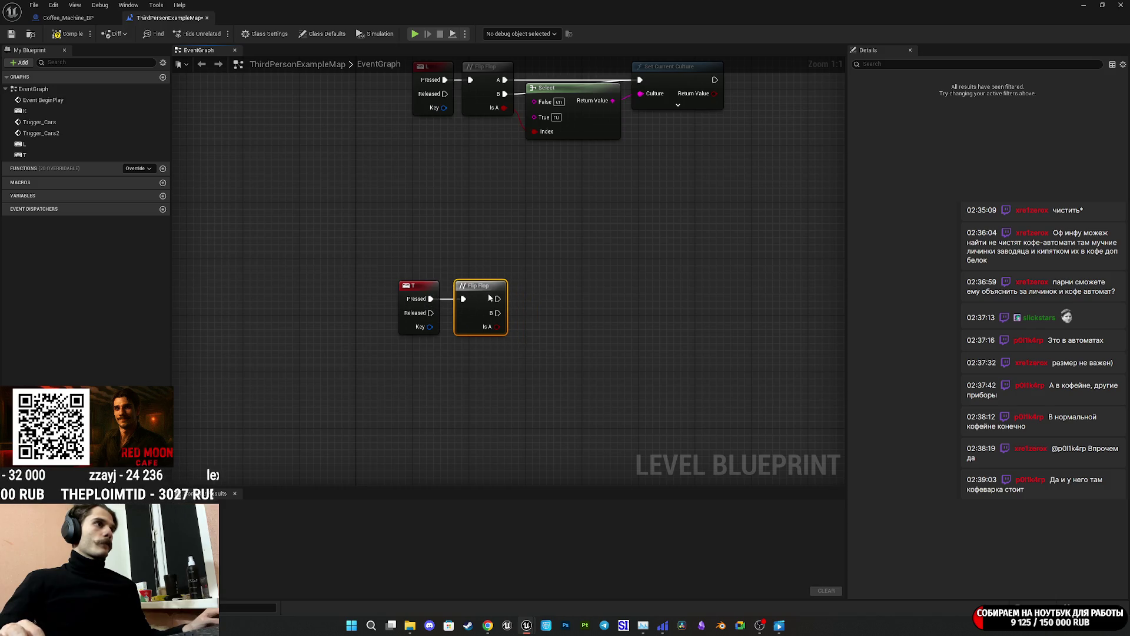
click(576, 307)
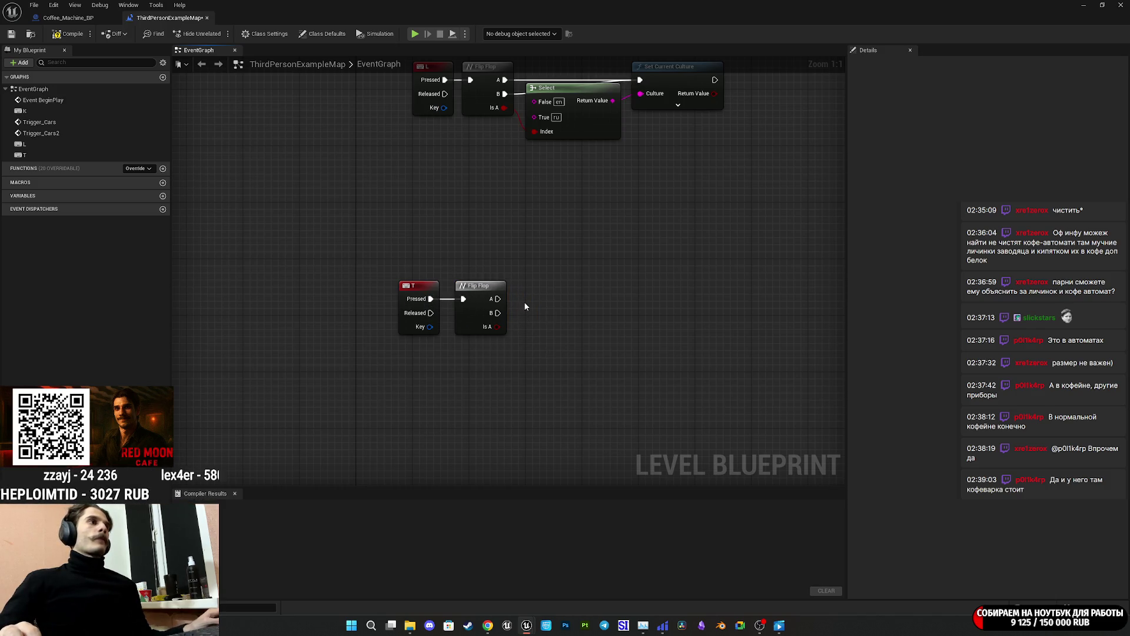
click(1103, 5)
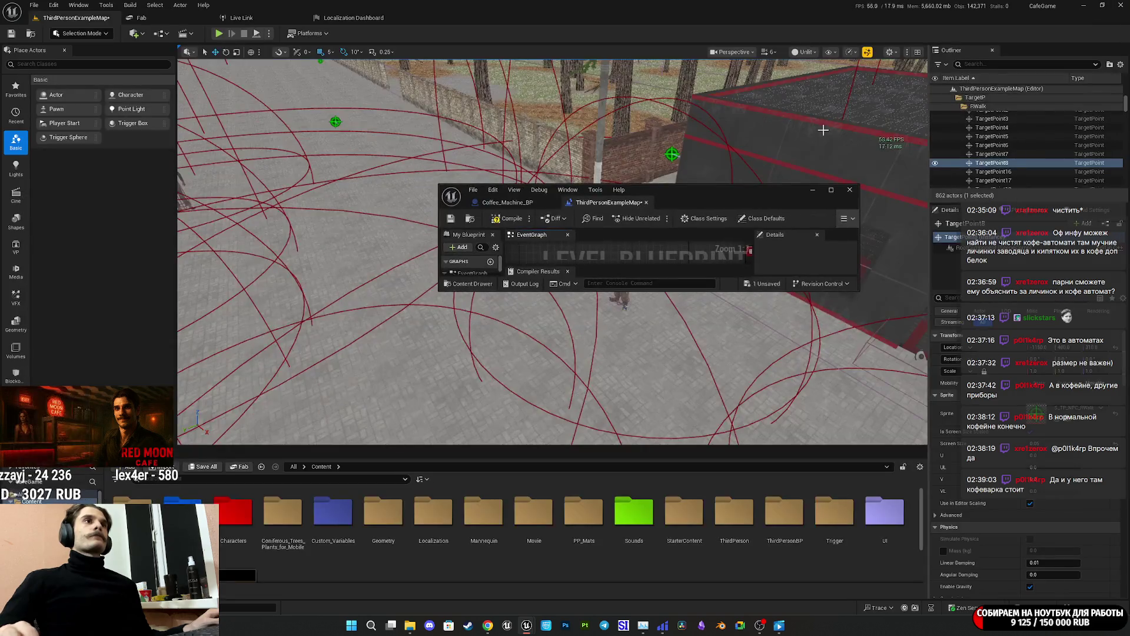
Select the ThirdPersonCharacter in the apartment and maximize the Level Blueprint window again.
key(f)
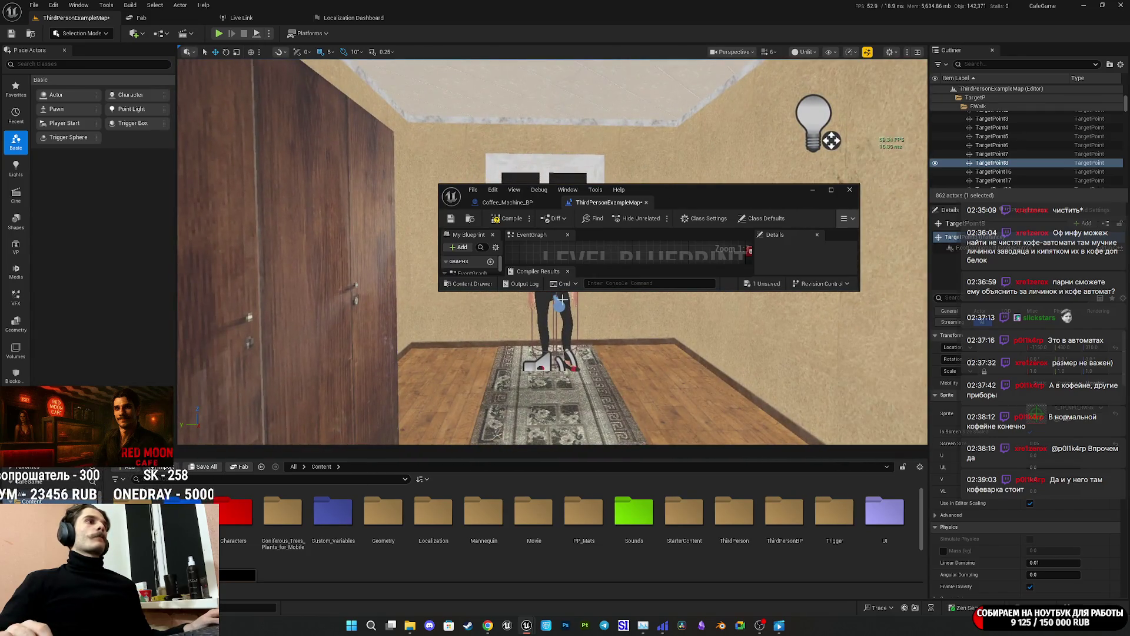
click(566, 302)
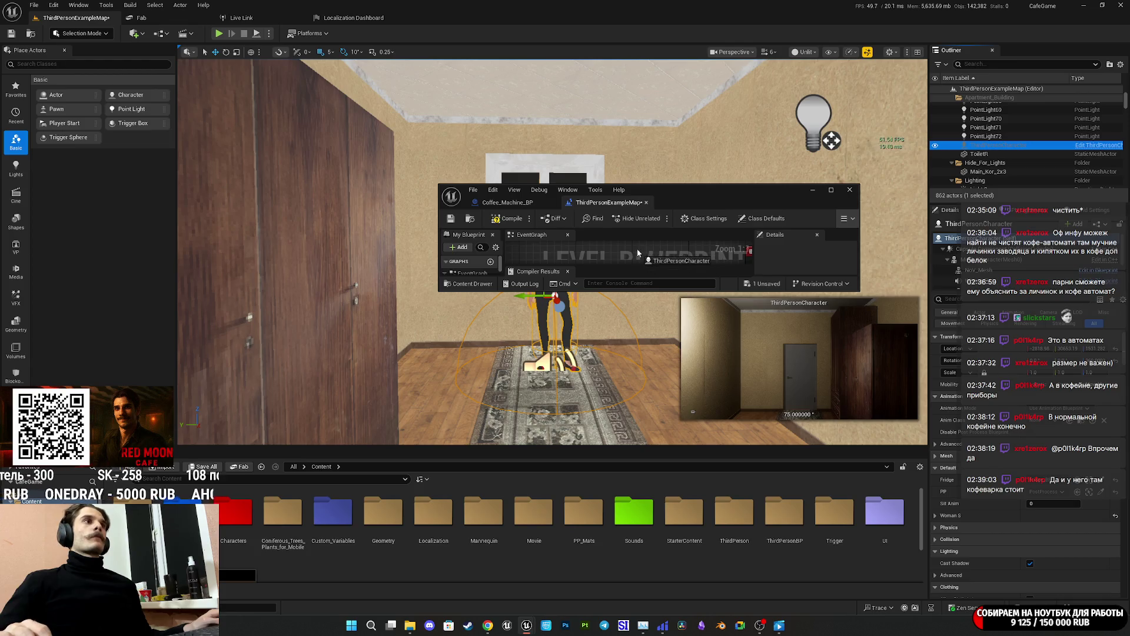
double_click(772, 193)
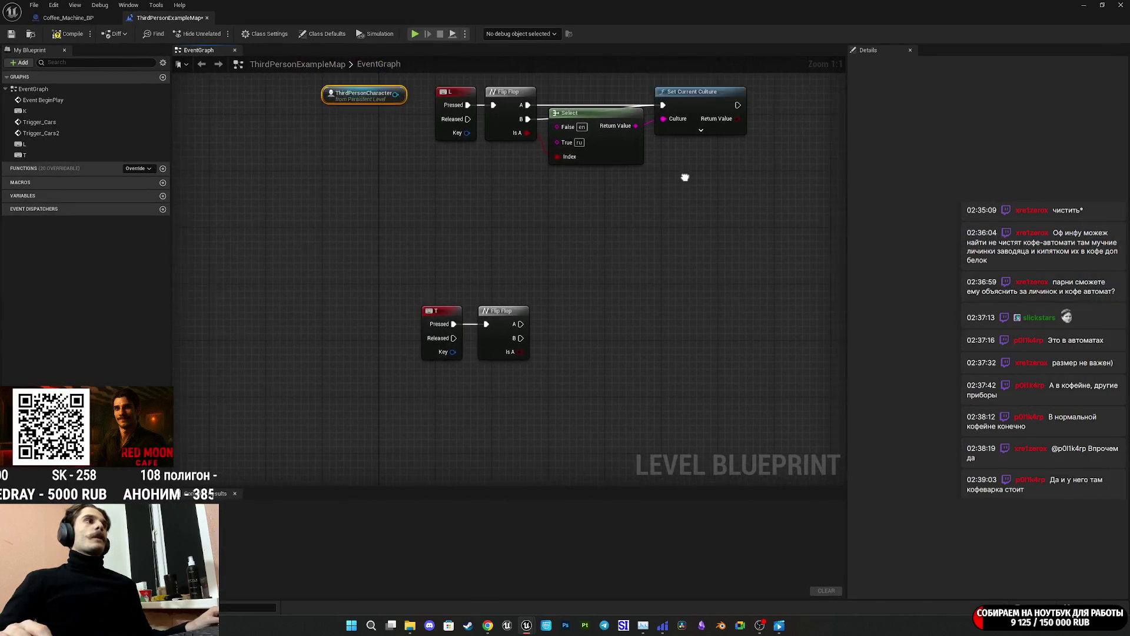
Add a Set Actor Location node targeting the ThirdPersonCharacter reference and arrange the nodes.
mouse_move(479, 164)
mouse_down()
mouse_move(514, 362)
mouse_move(592, 453)
mouse_up()
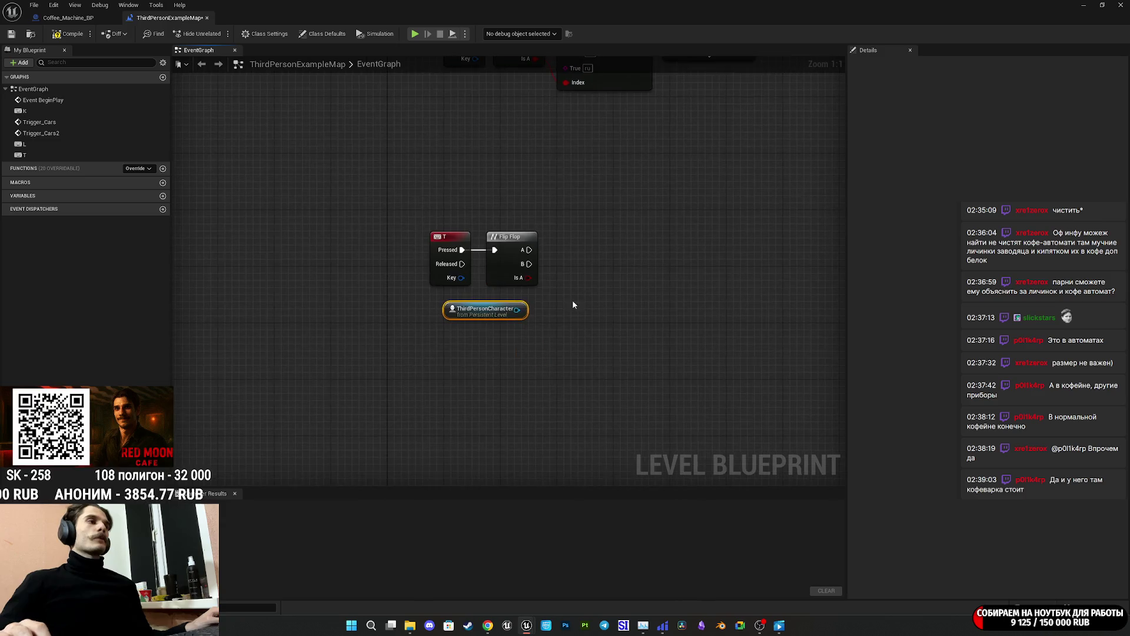
drag(517, 310, 572, 293)
text(set)
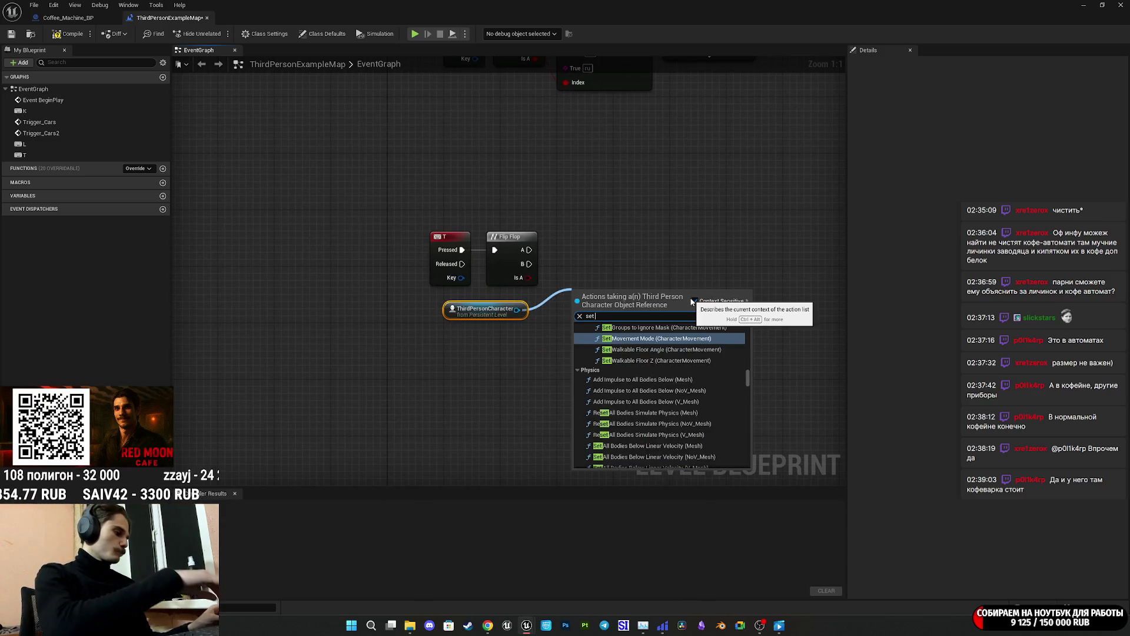
text( actor)
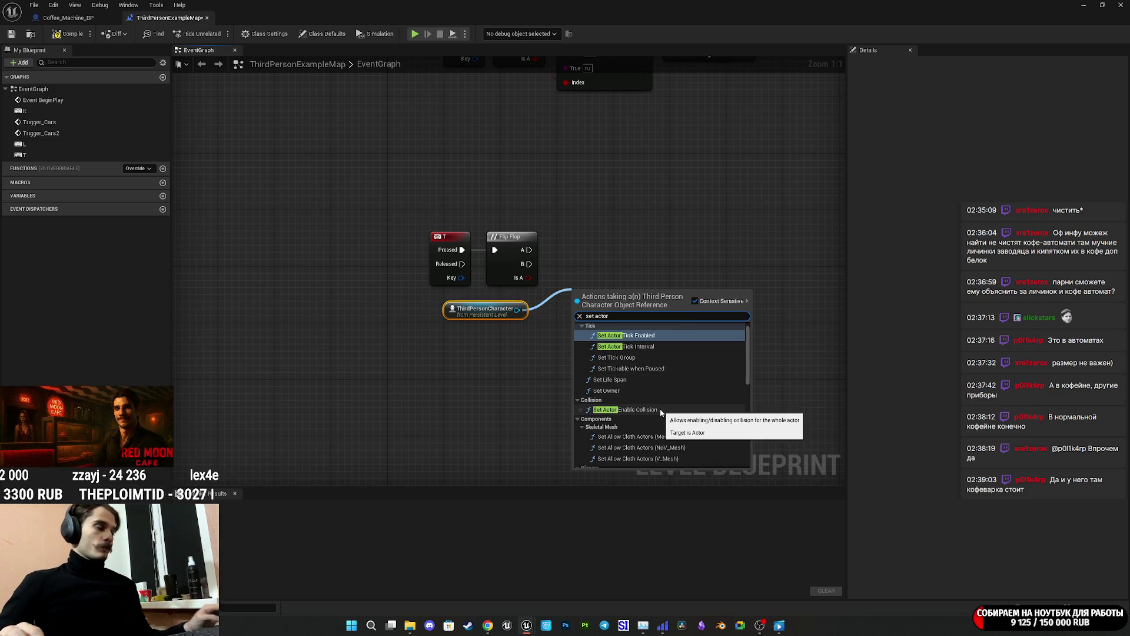
text( loca)
click(641, 357)
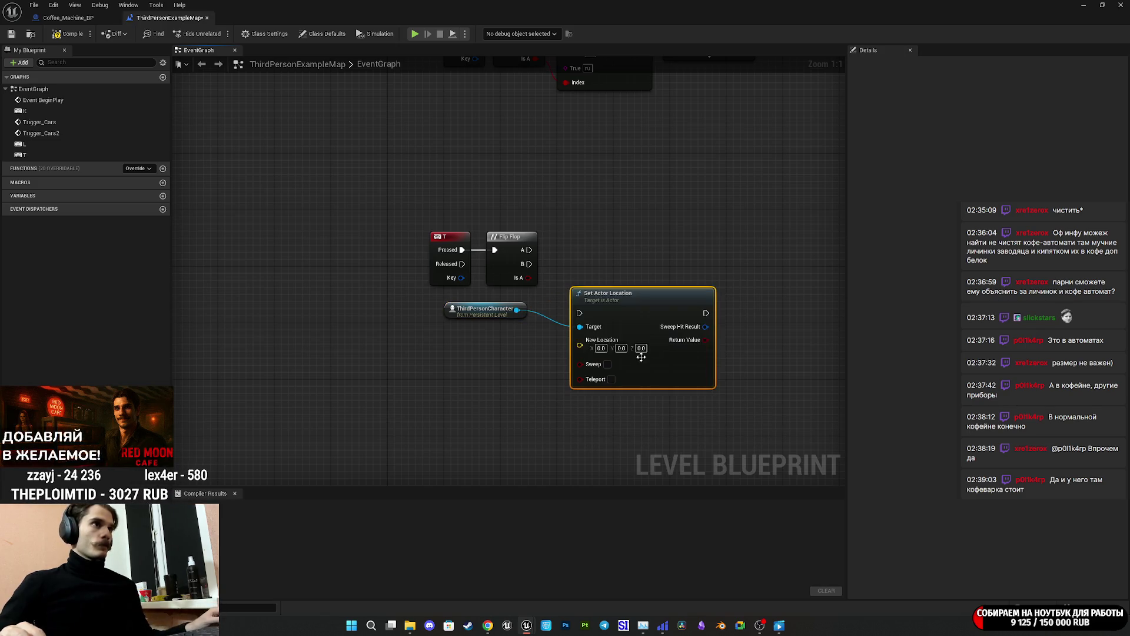
mouse_move(628, 312)
mouse_down()
mouse_move(643, 256)
mouse_move(614, 186)
mouse_up()
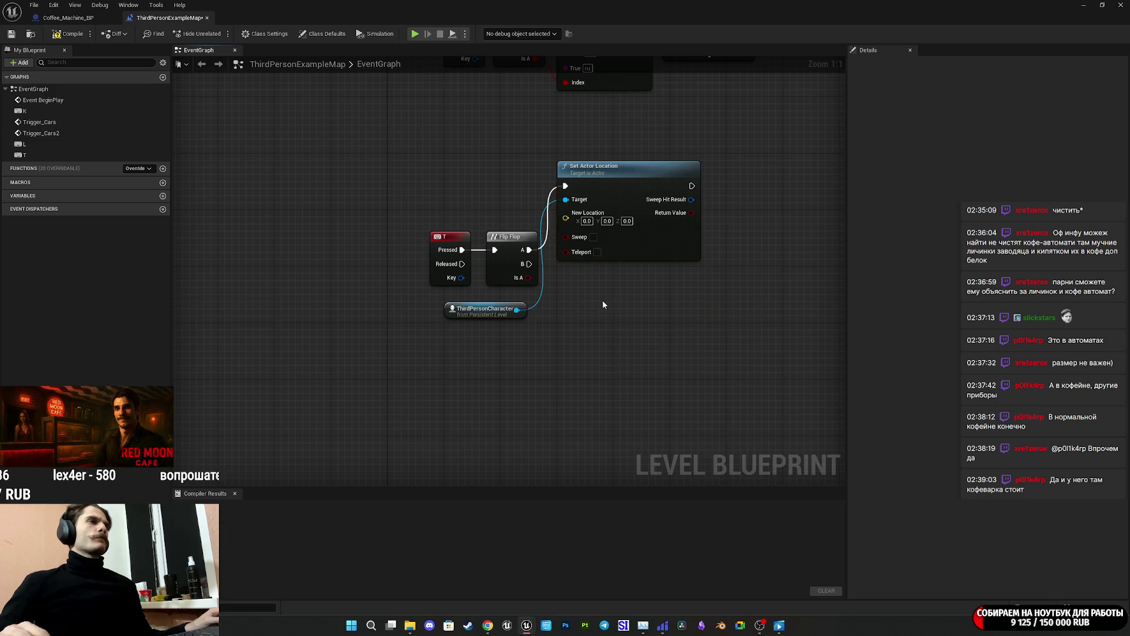
mouse_move(478, 316)
mouse_down()
mouse_move(475, 209)
mouse_move(485, 223)
mouse_up()
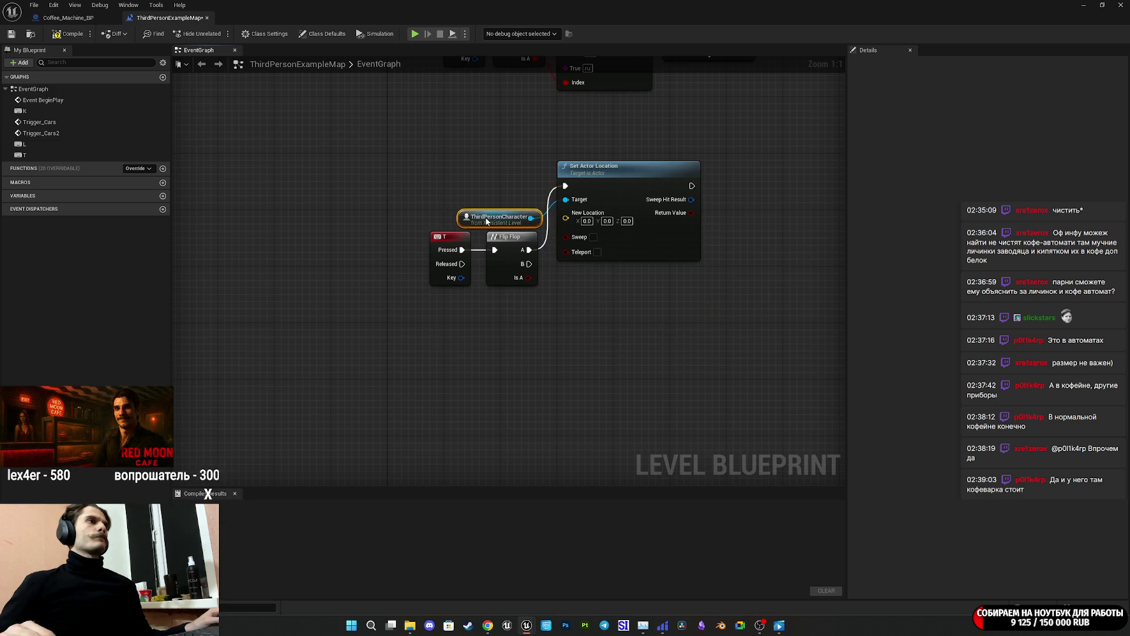
drag(582, 310, 549, 308)
drag(597, 171, 661, 225)
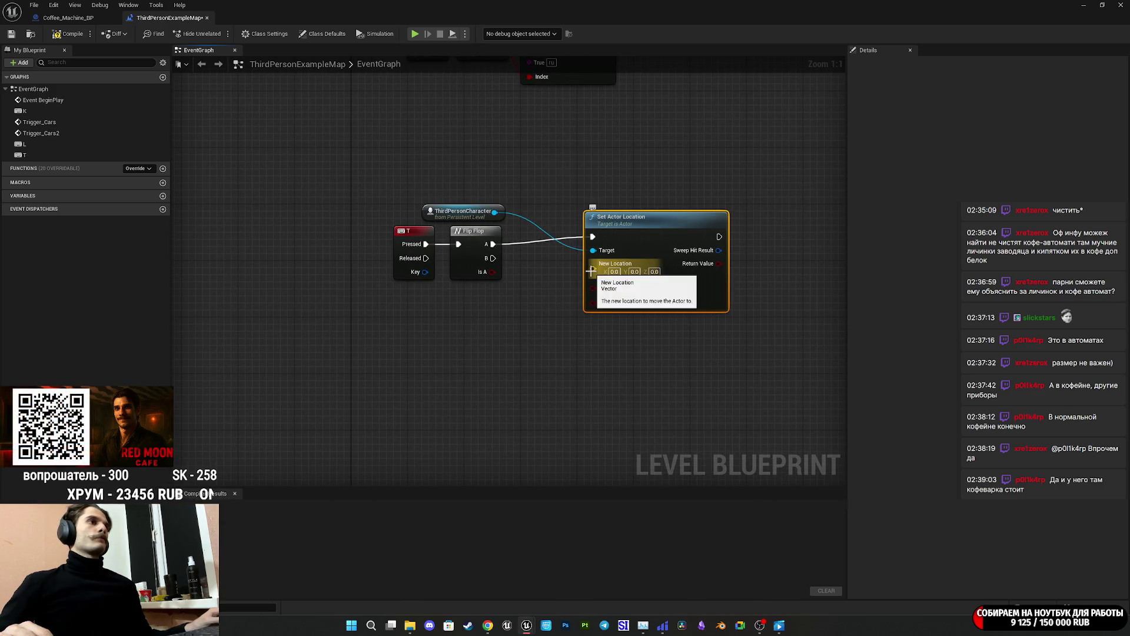
Feed New Location from a vector Select indexed by Flip Flop's Is A, then save.
mouse_move(593, 270)
mouse_down()
mouse_move(607, 308)
mouse_move(569, 302)
mouse_up()
text(sele)
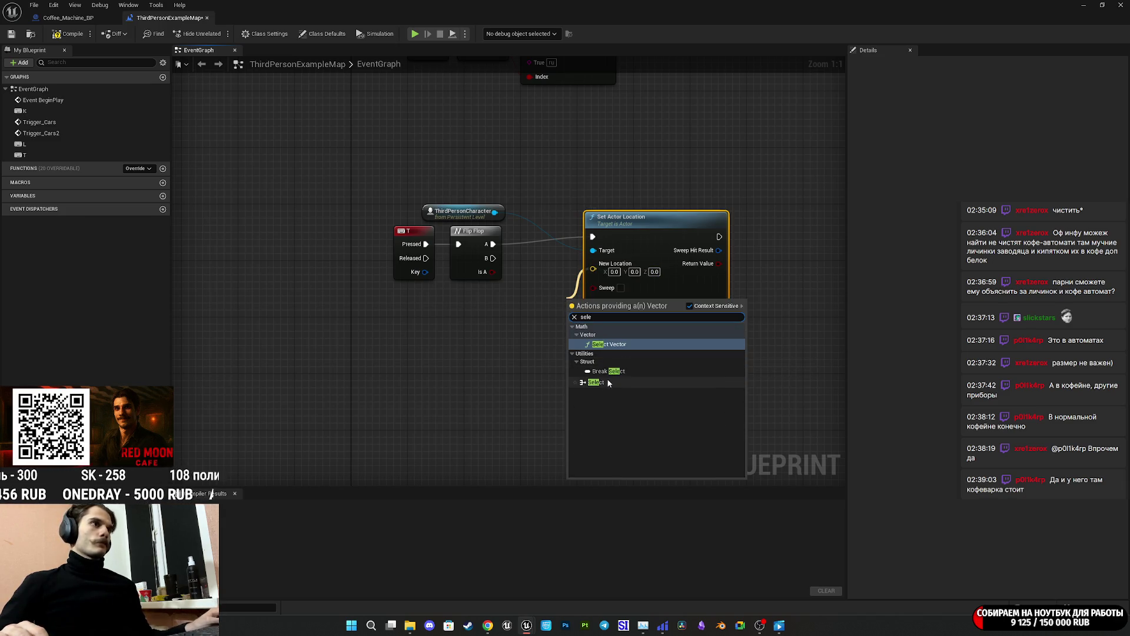
click(605, 382)
drag(490, 275, 491, 272)
drag(659, 232, 751, 225)
mouse_move(578, 361)
mouse_down()
mouse_move(626, 319)
mouse_move(599, 336)
mouse_move(556, 336)
mouse_up()
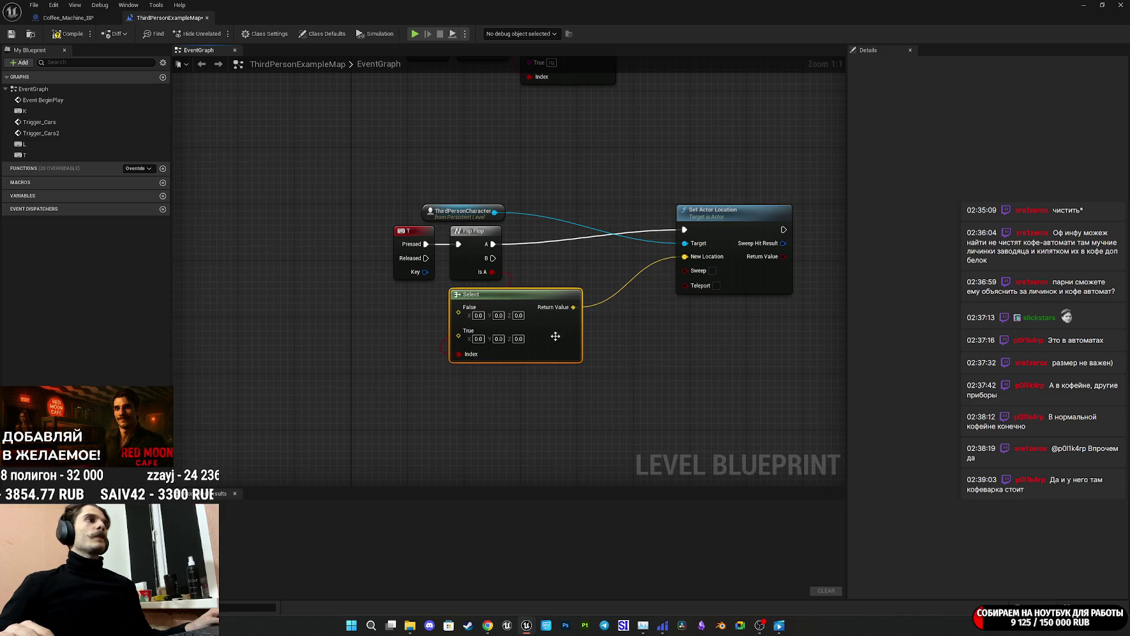
click(18, 34)
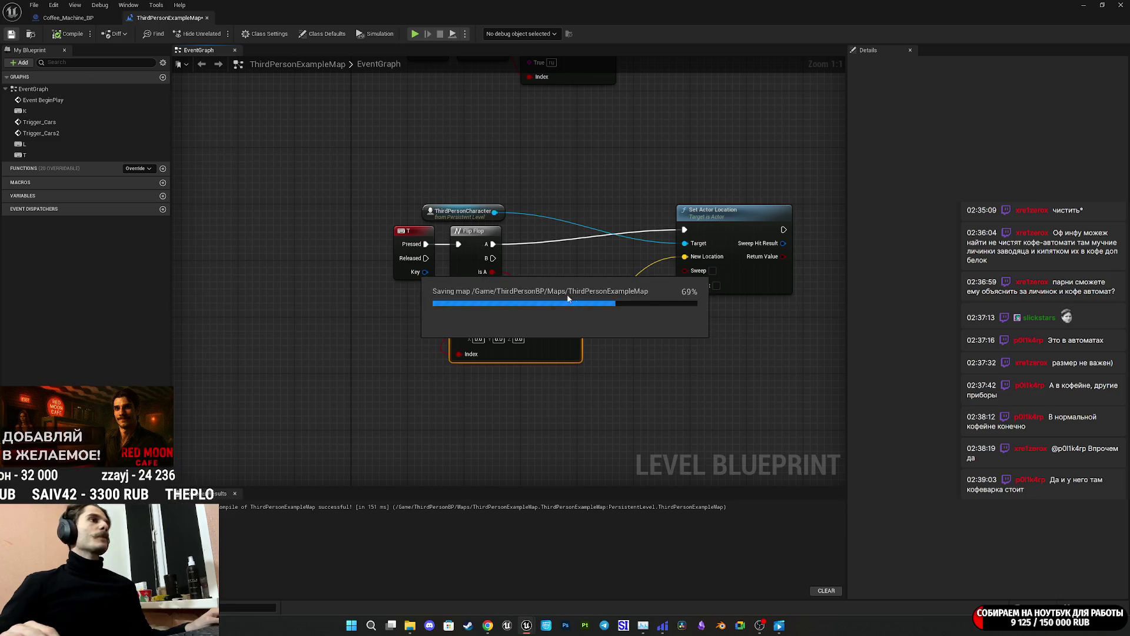
click(1101, 6)
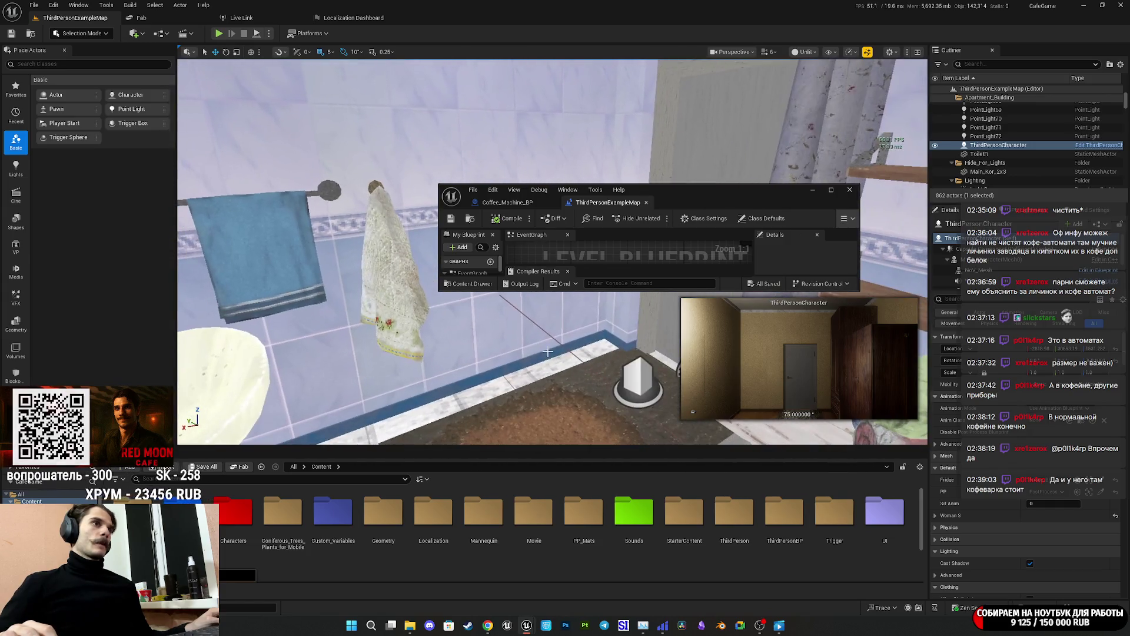
Drop an OptimizationT_BP13 reference into the Level Blueprint, then select TargetPoint8.
click(623, 382)
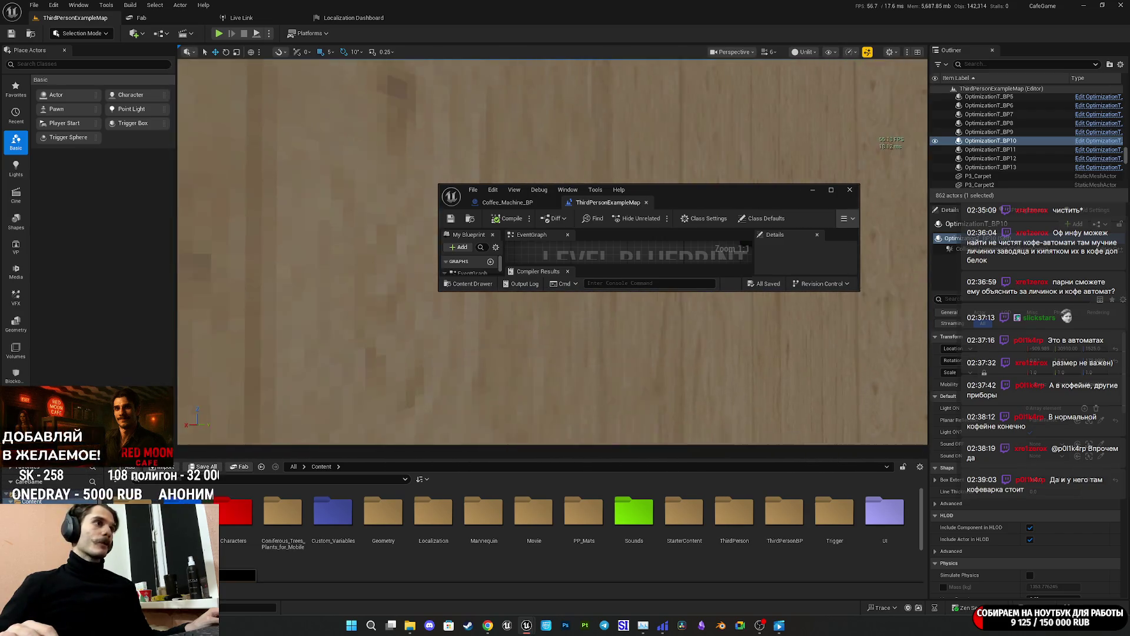
click(533, 352)
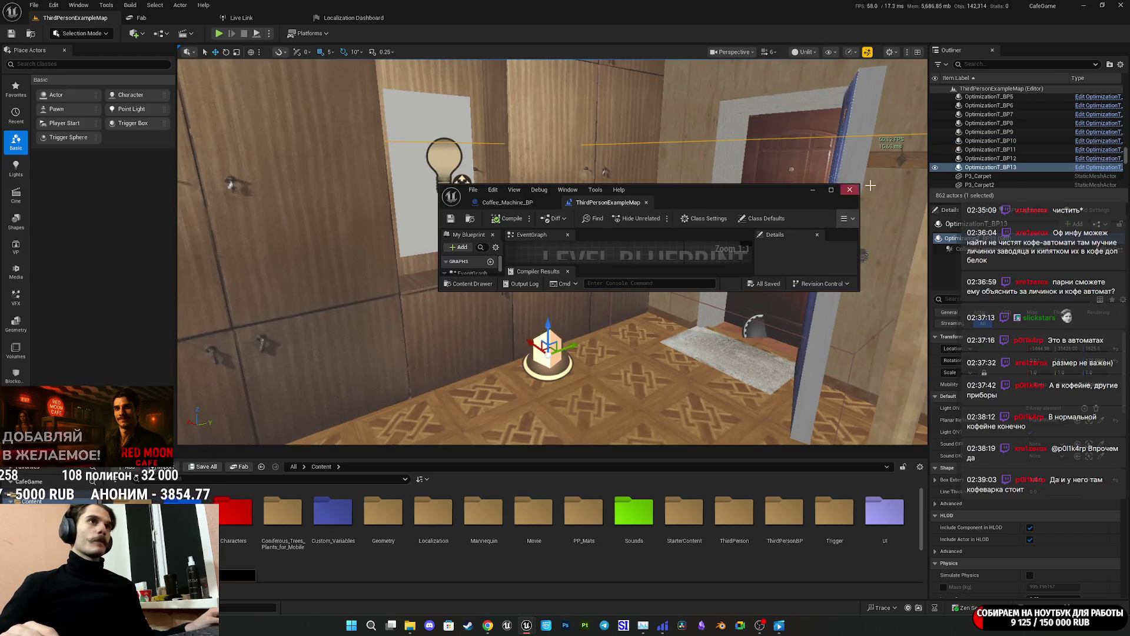
drag(673, 255, 674, 255)
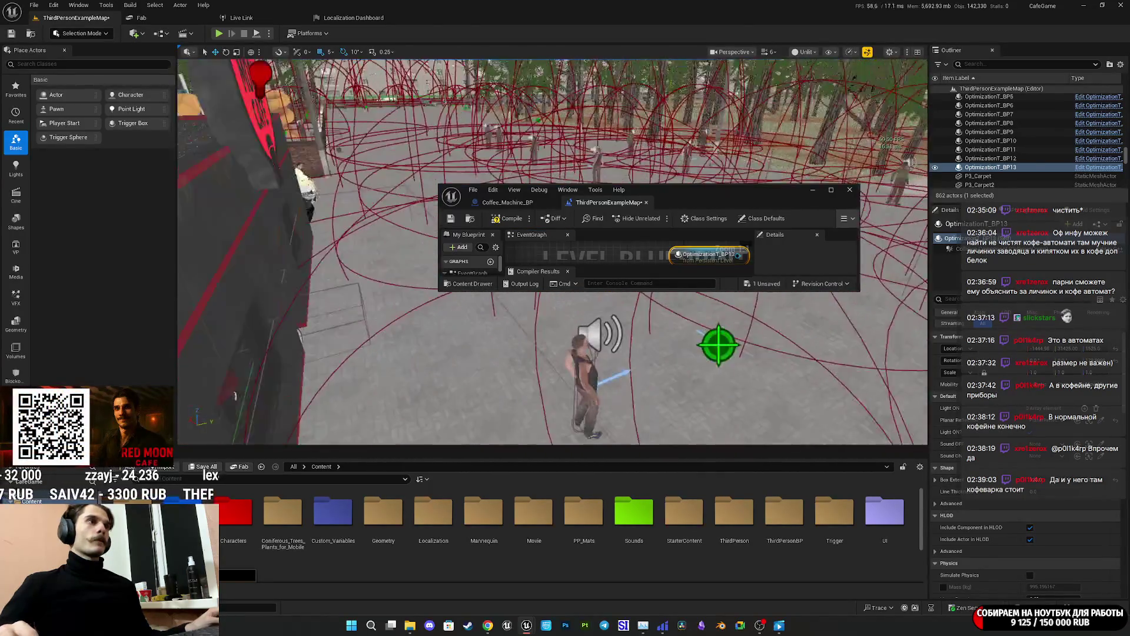
click(788, 372)
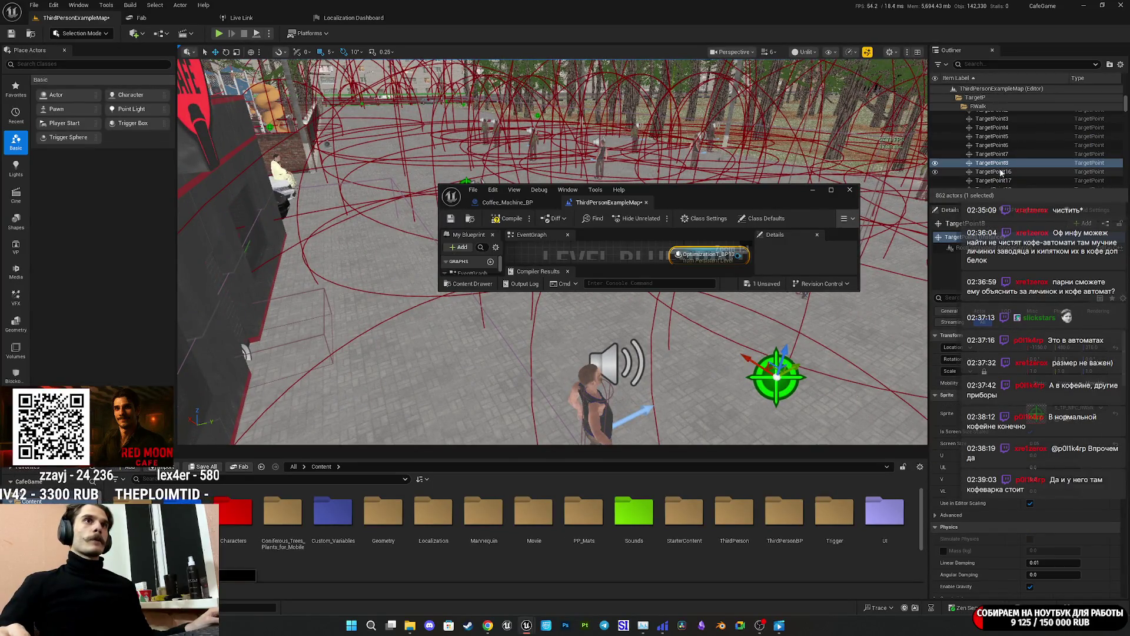
Add a TargetPoint8 reference and wire OptimizationT_BP13's Get World Location into Select's False input.
drag(584, 252, 589, 254)
double_click(711, 191)
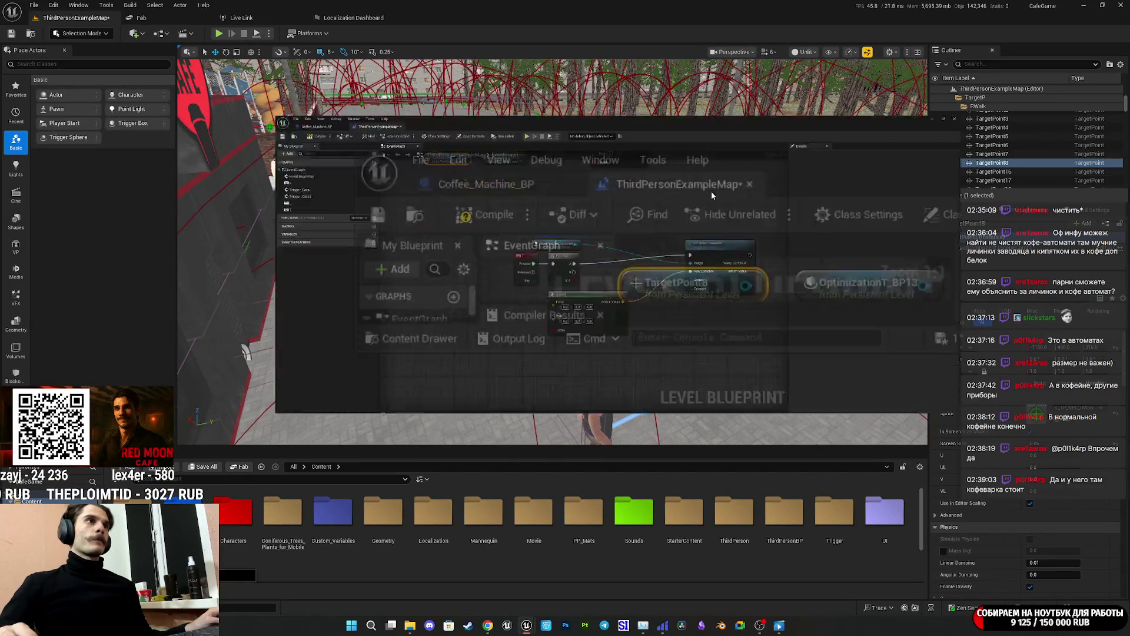
drag(457, 158, 518, 299)
mouse_move(425, 443)
mouse_down()
mouse_move(456, 357)
mouse_move(400, 409)
mouse_up()
text(get world)
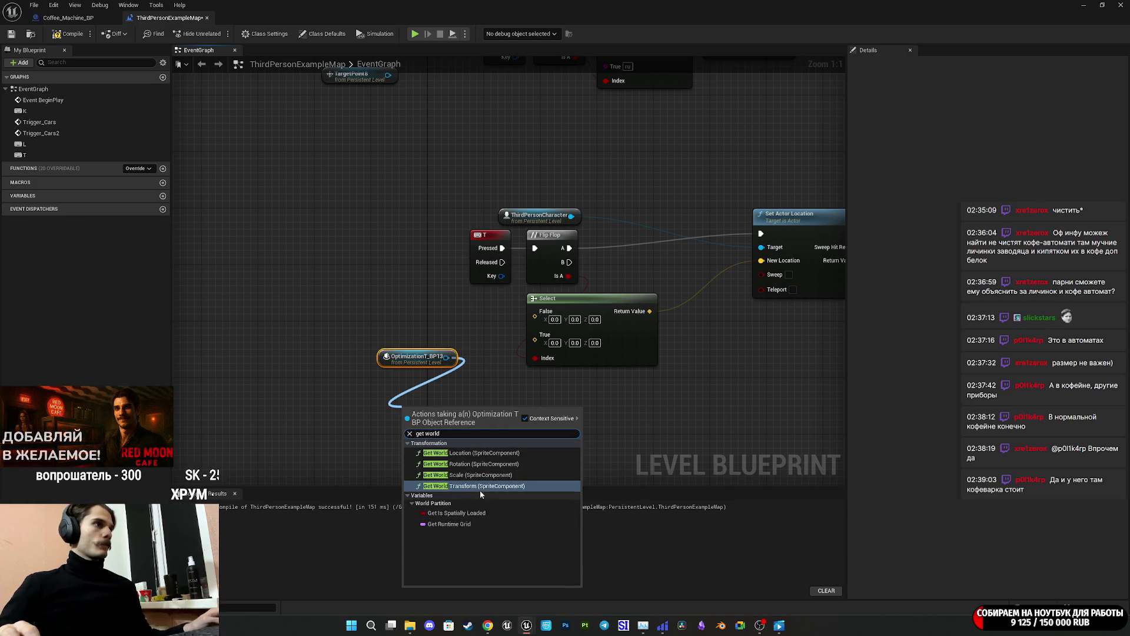
click(461, 451)
mouse_move(446, 410)
mouse_down()
mouse_move(504, 421)
mouse_move(430, 415)
mouse_move(462, 438)
mouse_move(544, 350)
mouse_up()
click(515, 415)
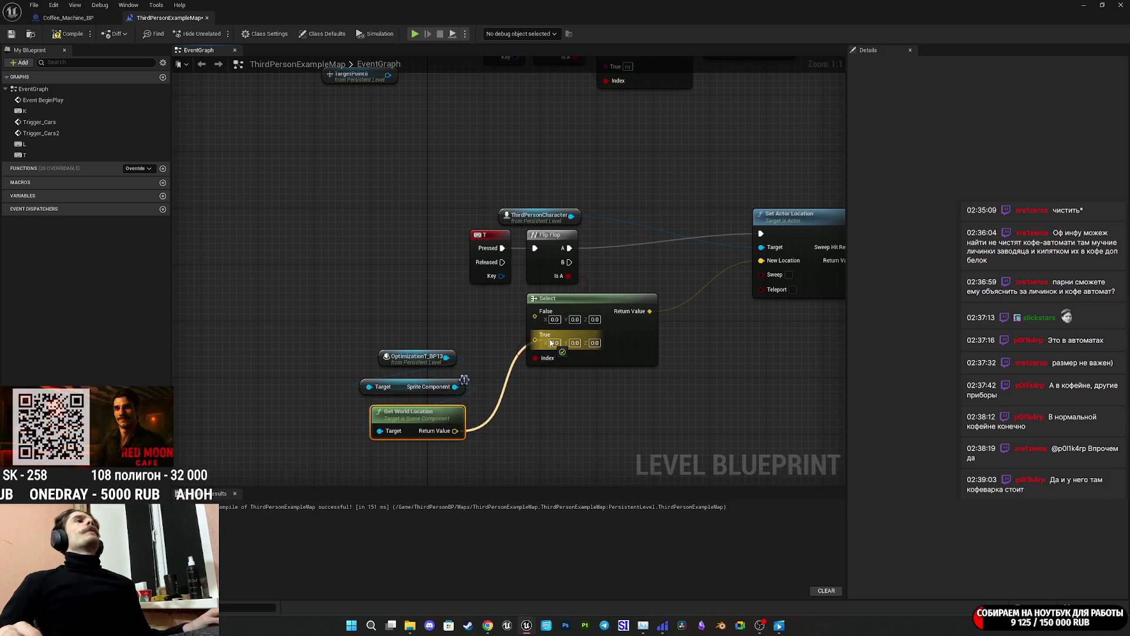
drag(550, 340, 553, 322)
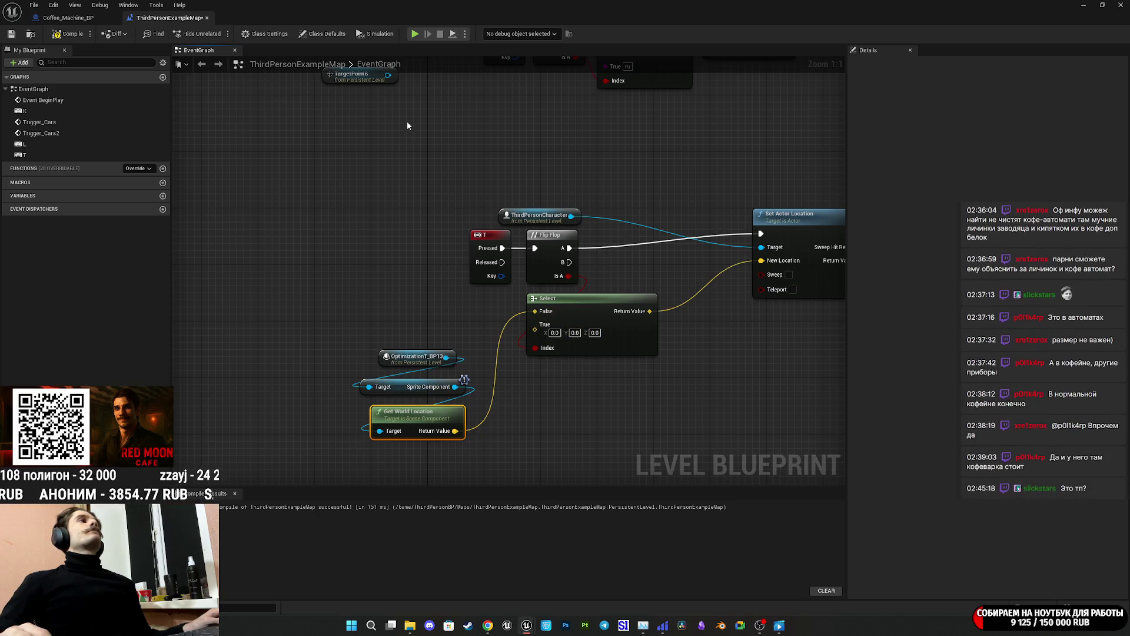
drag(407, 122, 404, 164)
Wire TargetPoint8's Get World Location into Select's True input, close the blueprint, and play.
drag(385, 120, 350, 166)
text(get world)
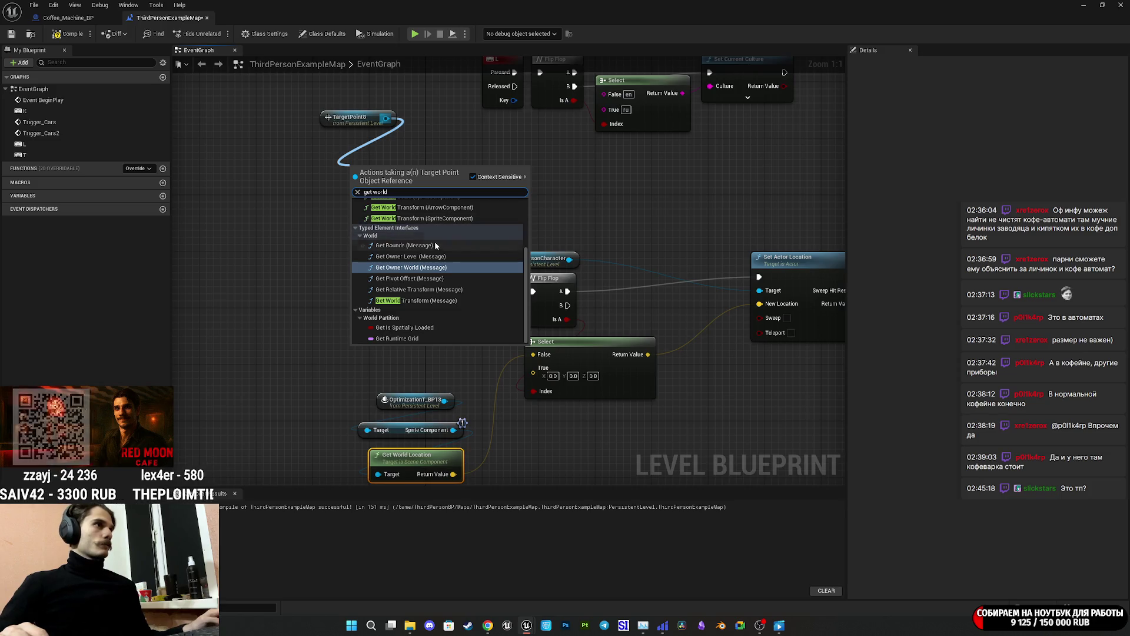
text( lo)
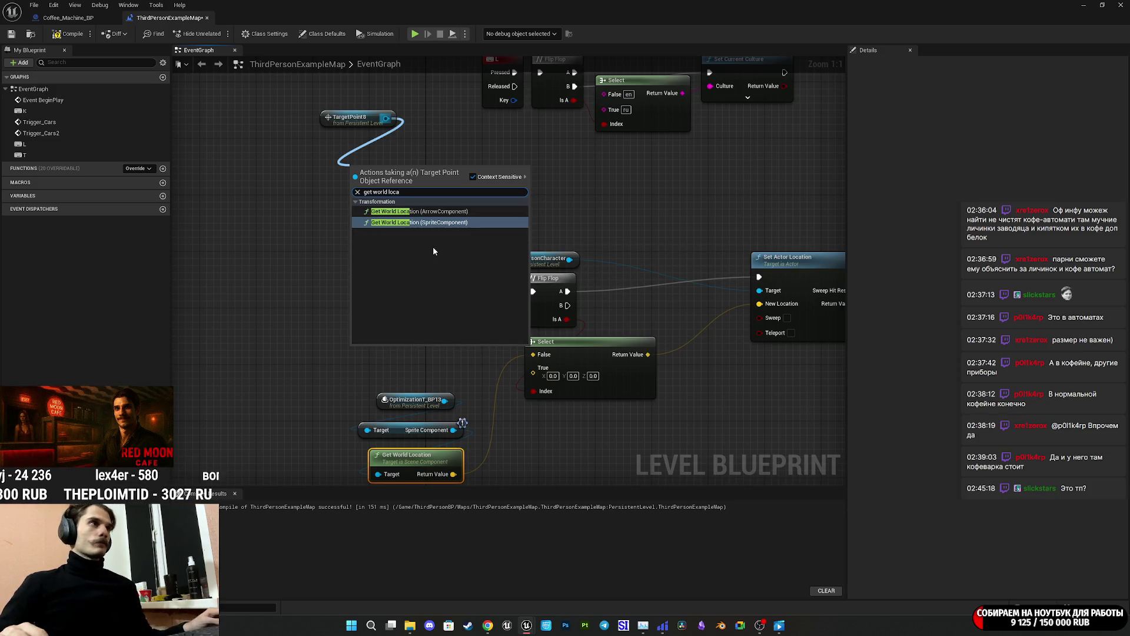
text(ca)
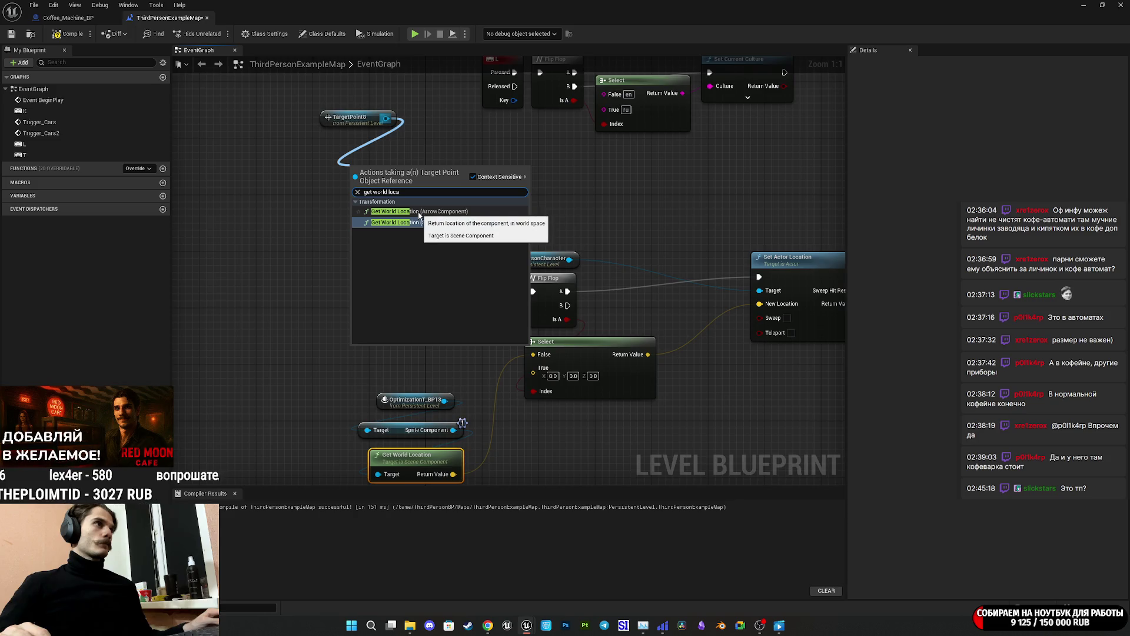
click(429, 213)
drag(432, 184, 533, 367)
mouse_move(378, 179)
mouse_down()
mouse_move(343, 186)
mouse_move(298, 174)
mouse_move(343, 123)
mouse_up()
drag(303, 169, 360, 168)
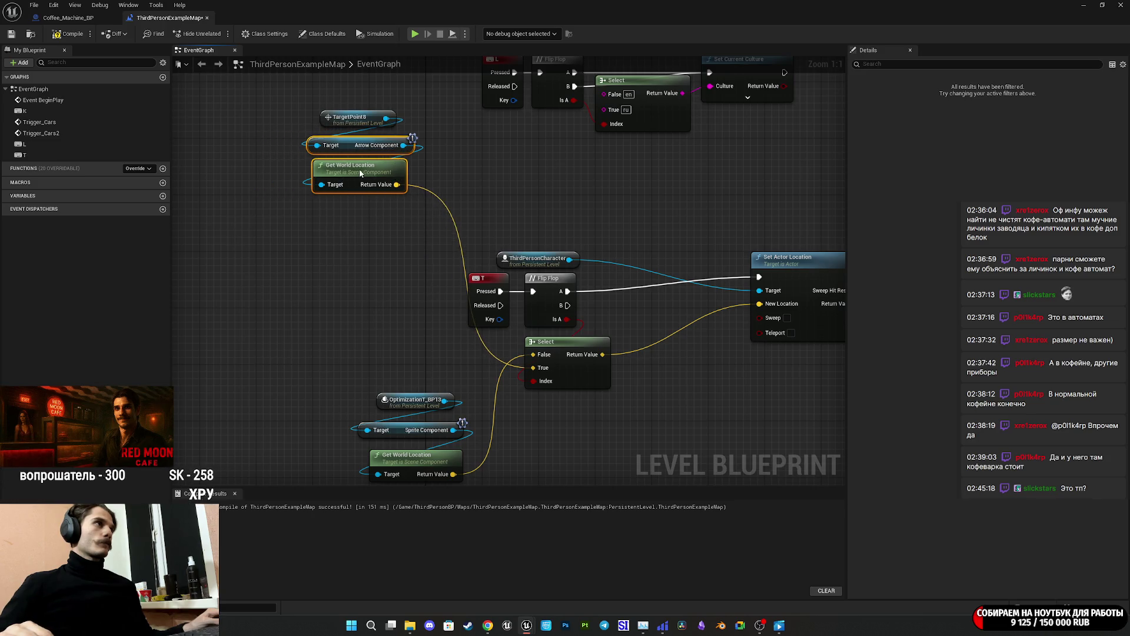
mouse_move(402, 356)
mouse_down()
mouse_move(402, 477)
mouse_move(408, 427)
mouse_move(378, 317)
mouse_up()
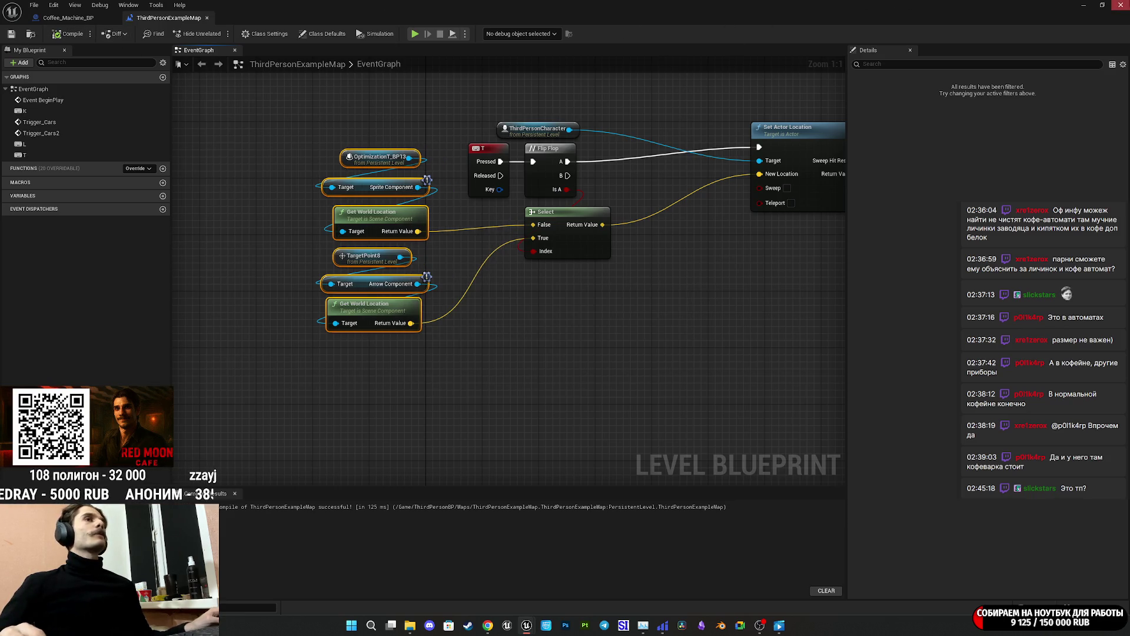
click(1120, 5)
click(219, 34)
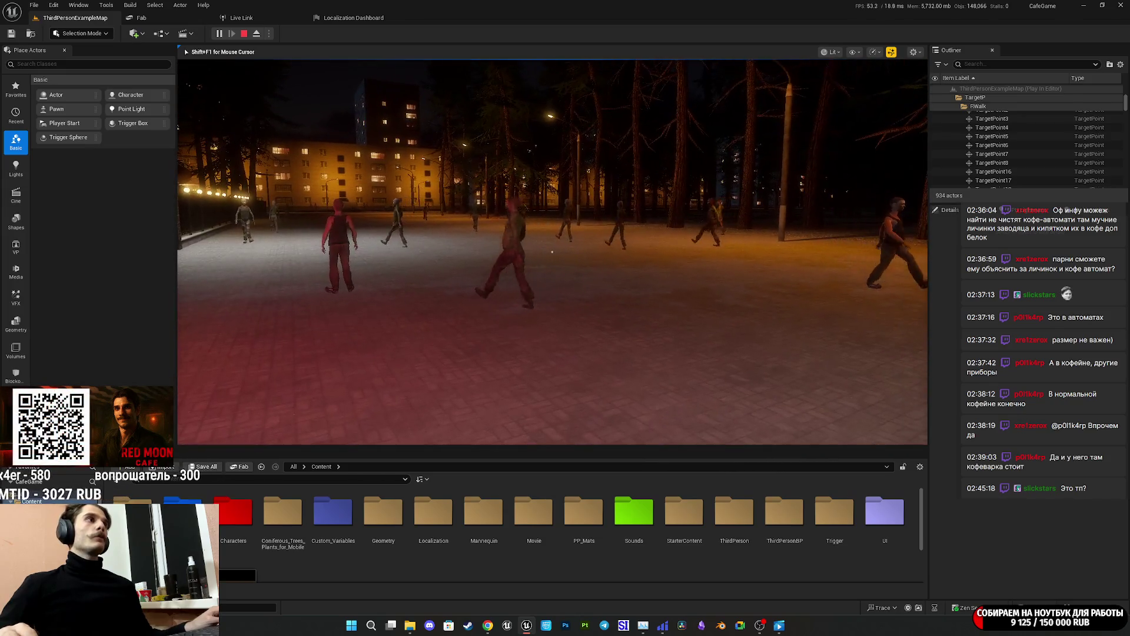
Stop the play-test and restore the full editor layout.
key(Escape)
key(F11)
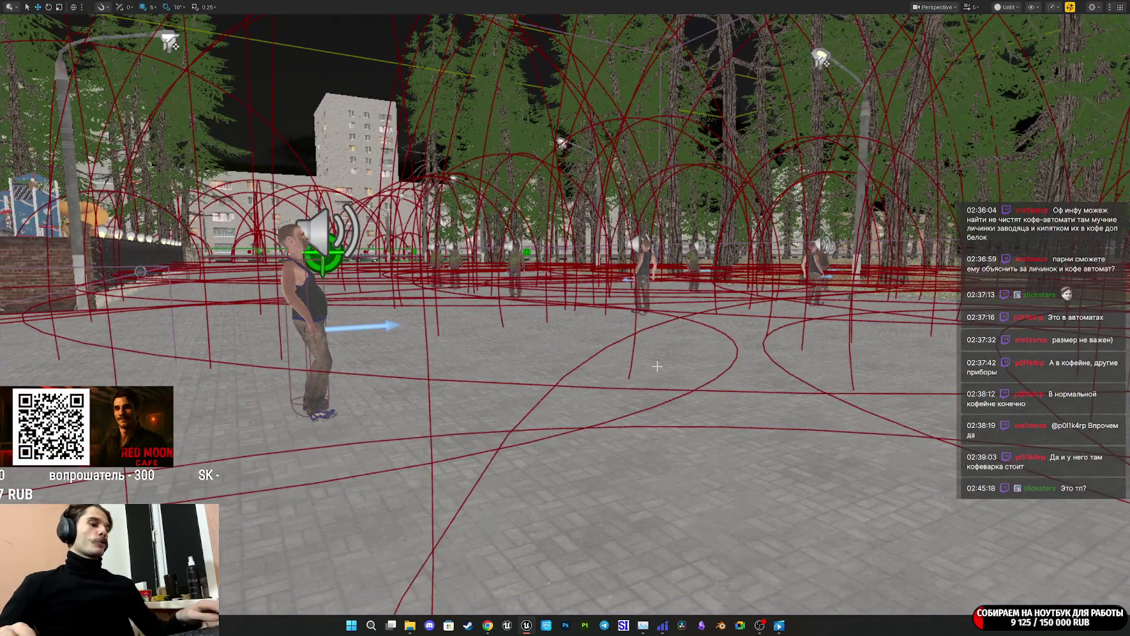
key(F11)
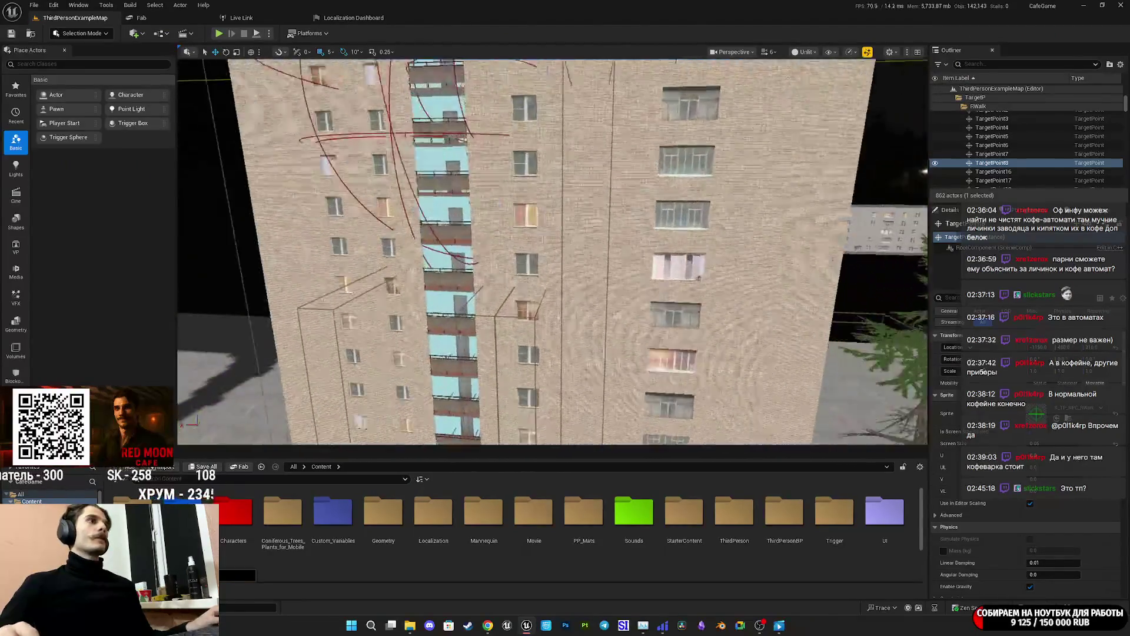
Fly into the apartment and select the woman ThirdPersonCharacter.
key(w)
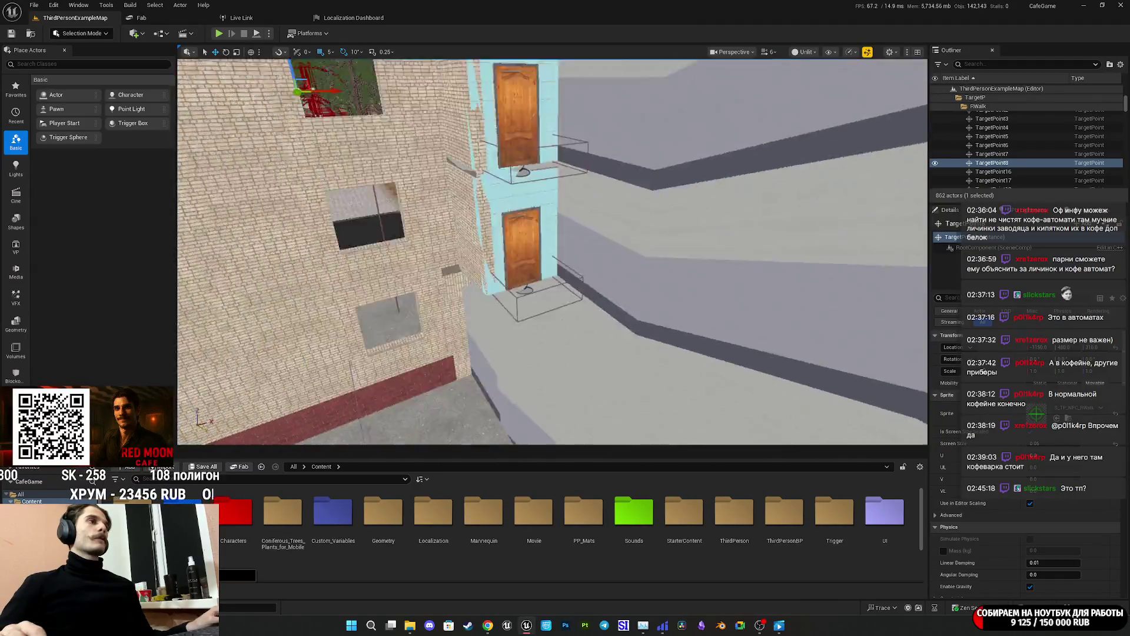
key(w)
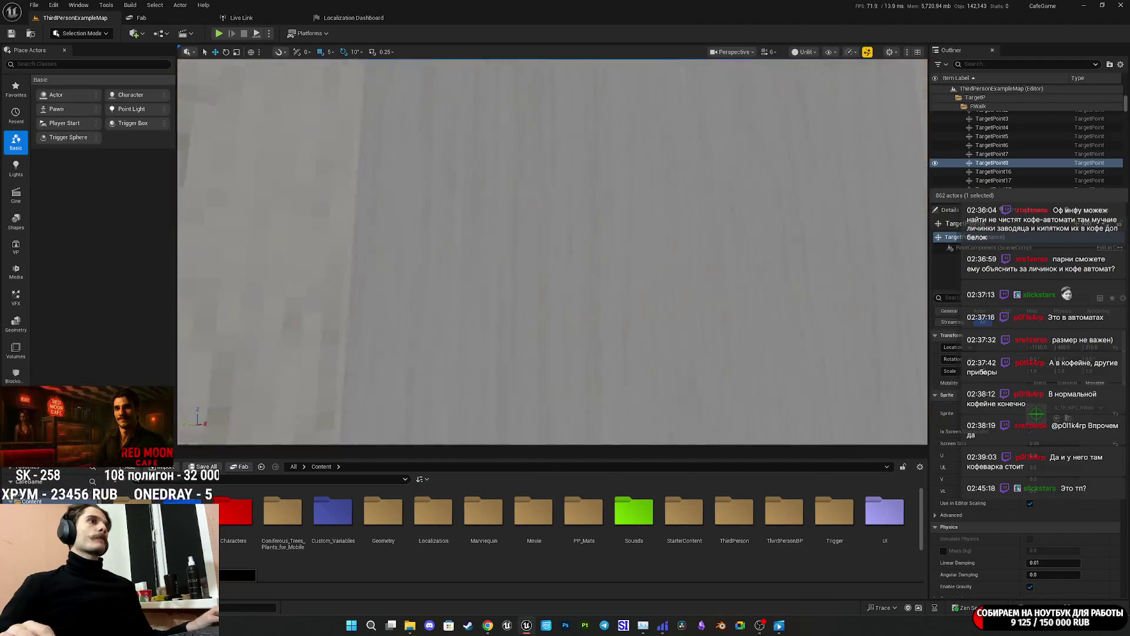
key(w)
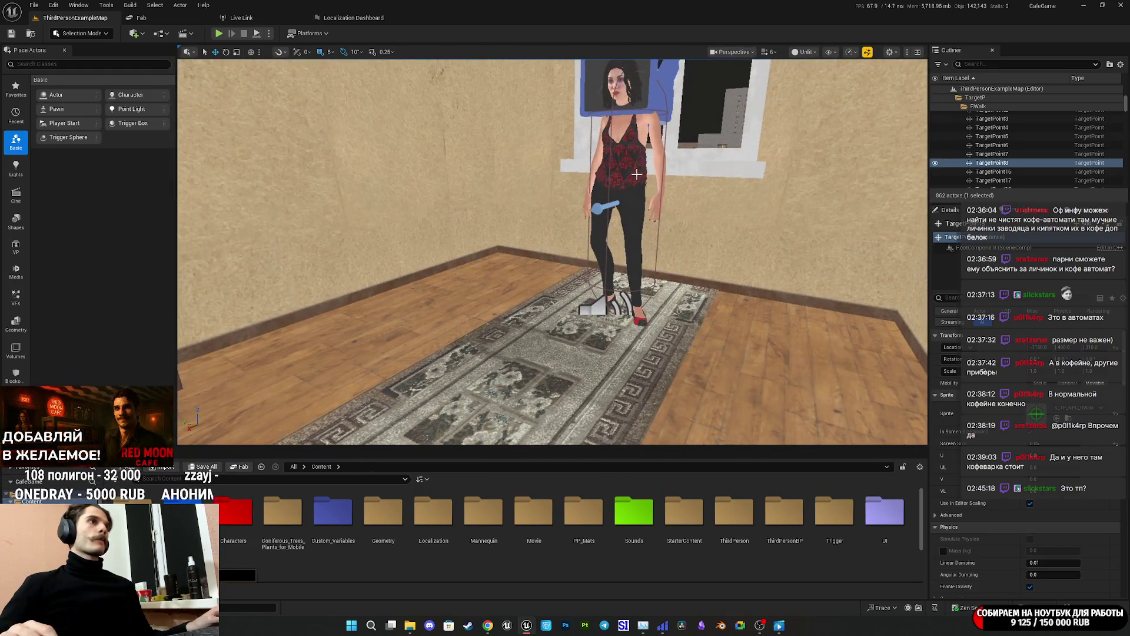
click(637, 175)
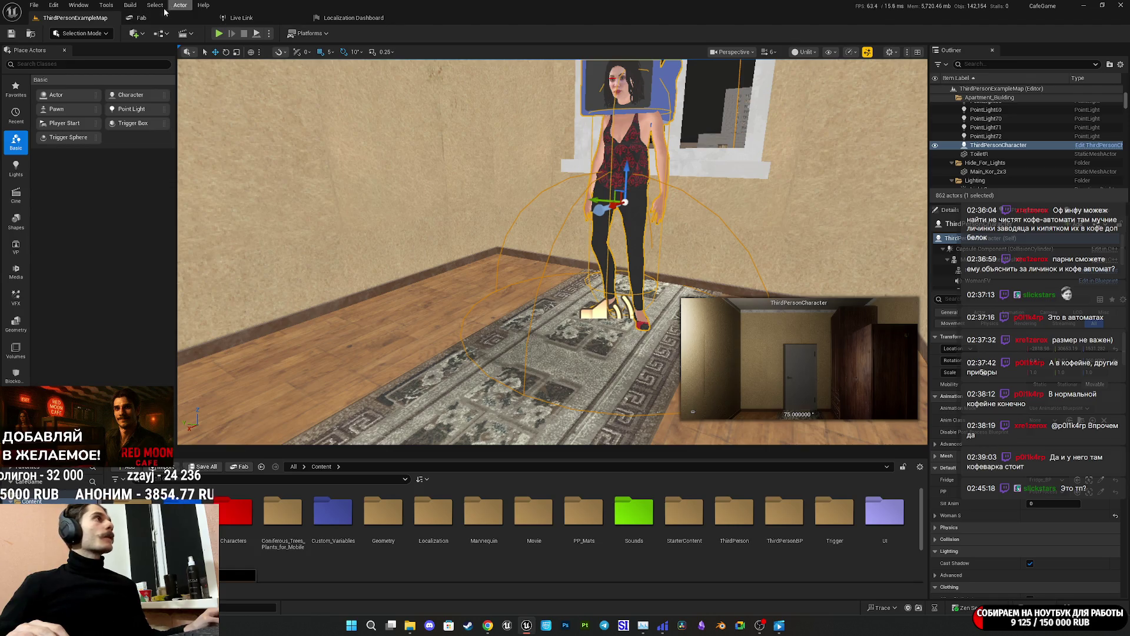
click(102, 6)
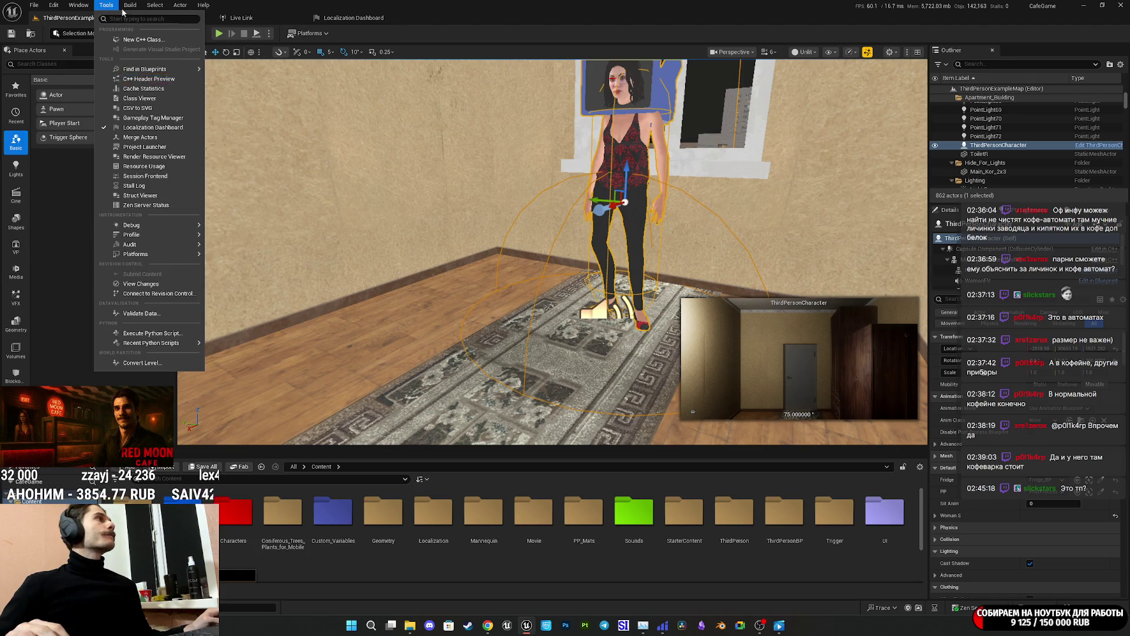
click(155, 6)
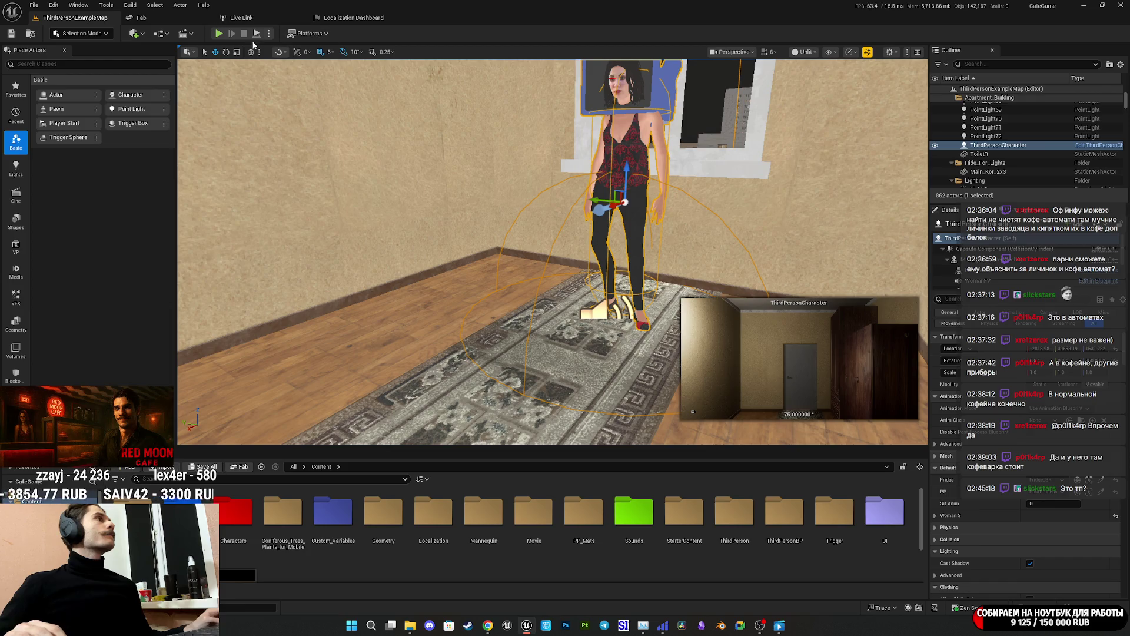
click(159, 33)
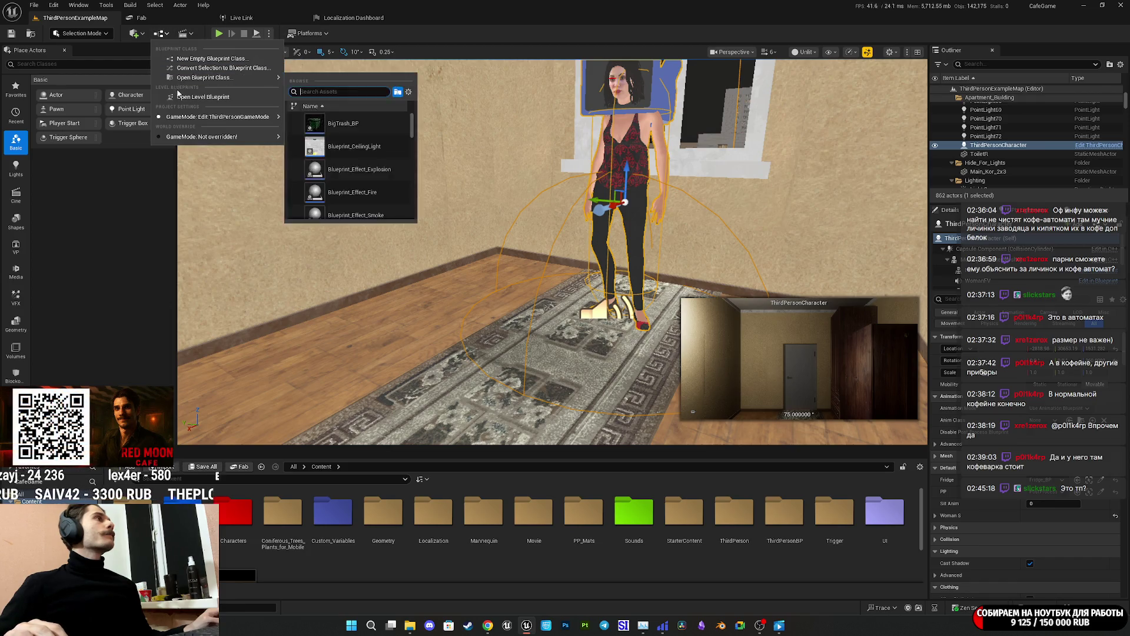
Delete the old sprite and world-location nodes from the Level Blueprint.
click(260, 108)
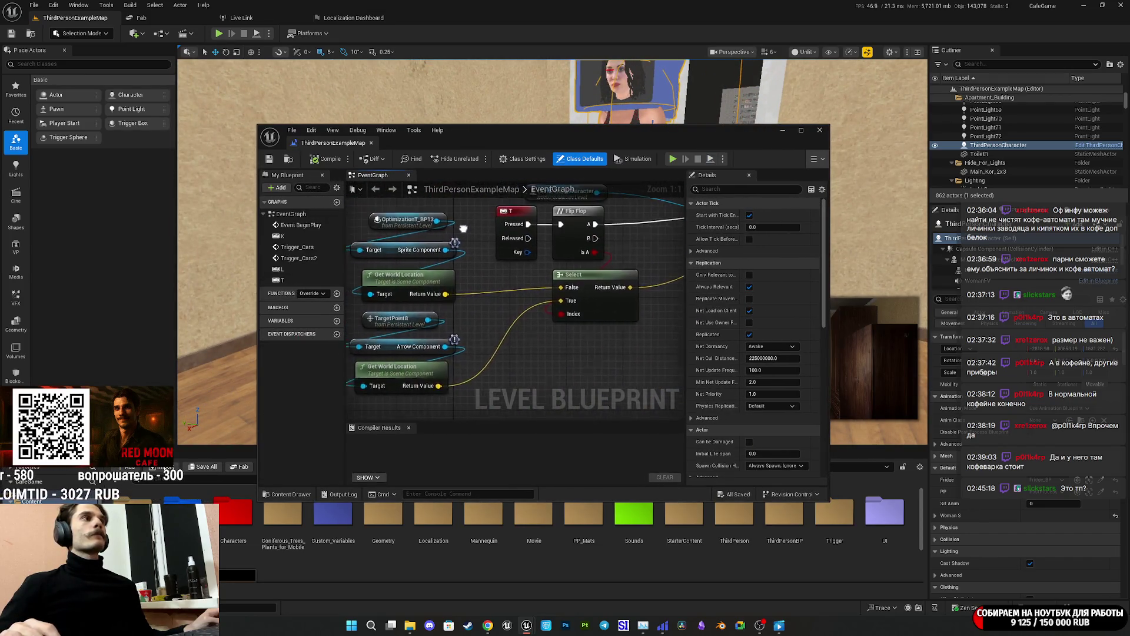
drag(413, 237, 535, 321)
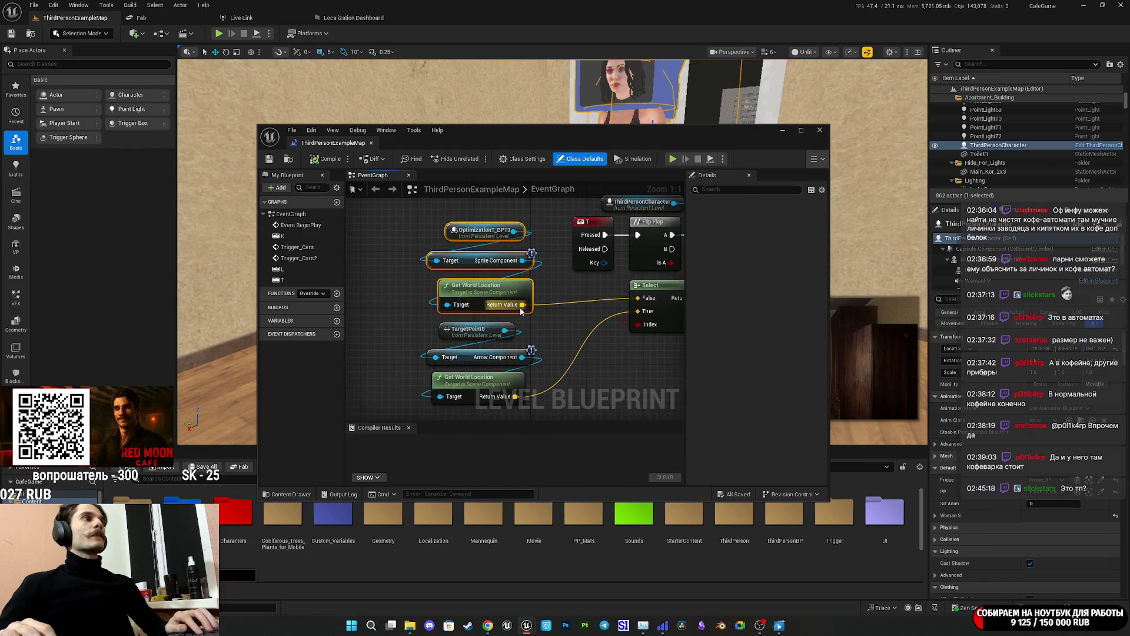
key(Delete)
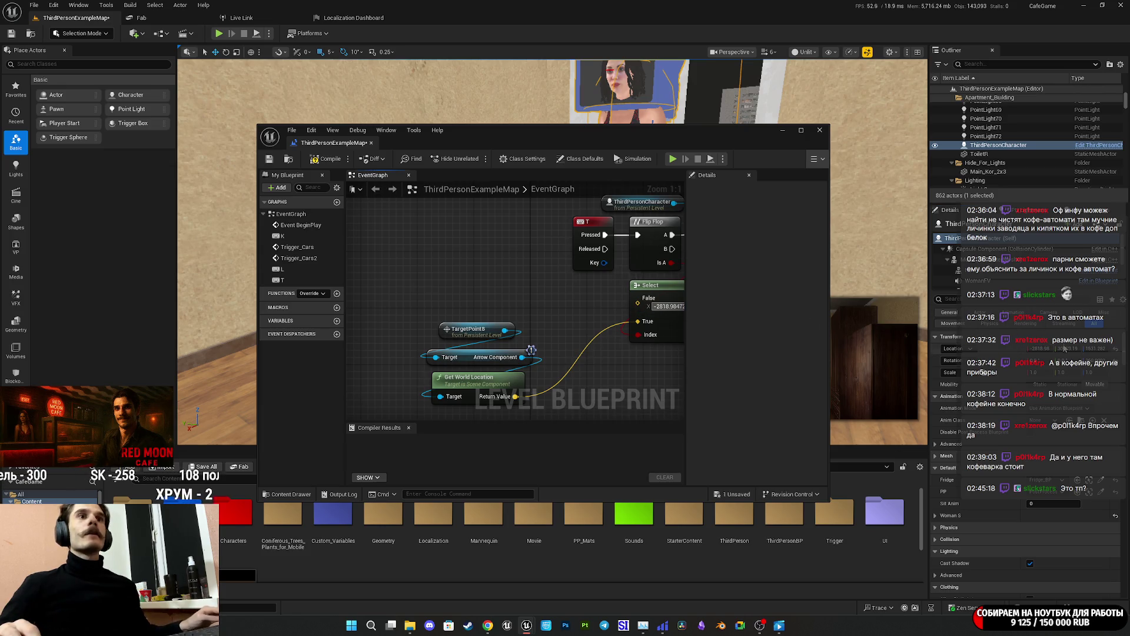
Set Select's False vector to -2818.98, 30653.20, 1531.28, compile, and start a play-test.
click(596, 300)
text(30653.198207)
key(Return)
click(642, 300)
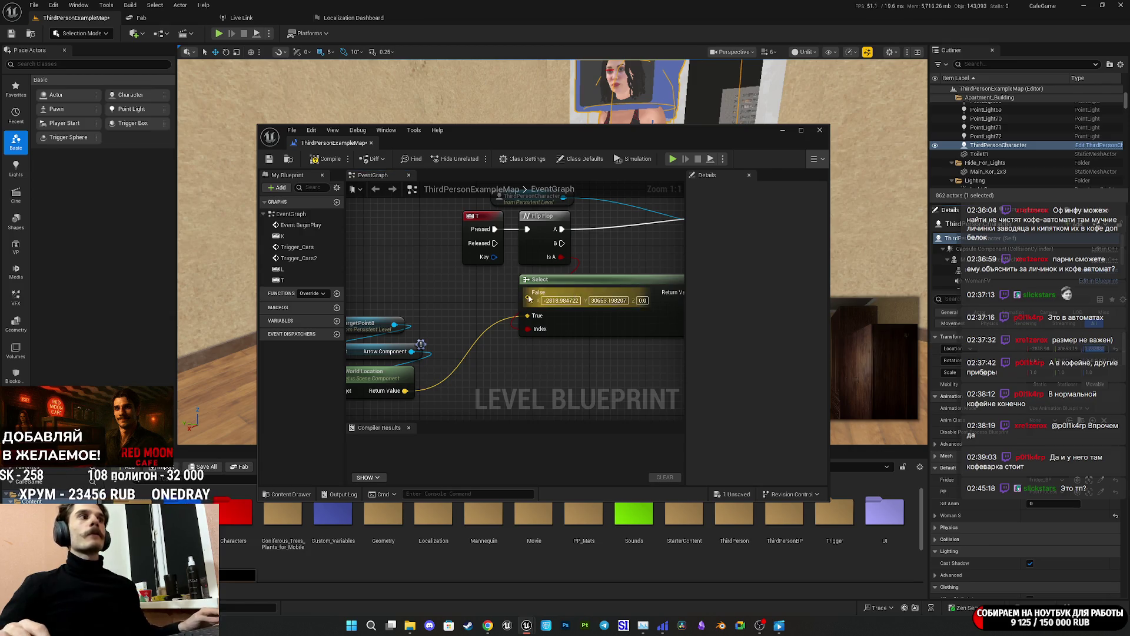
text(1531.282837)
key(Return)
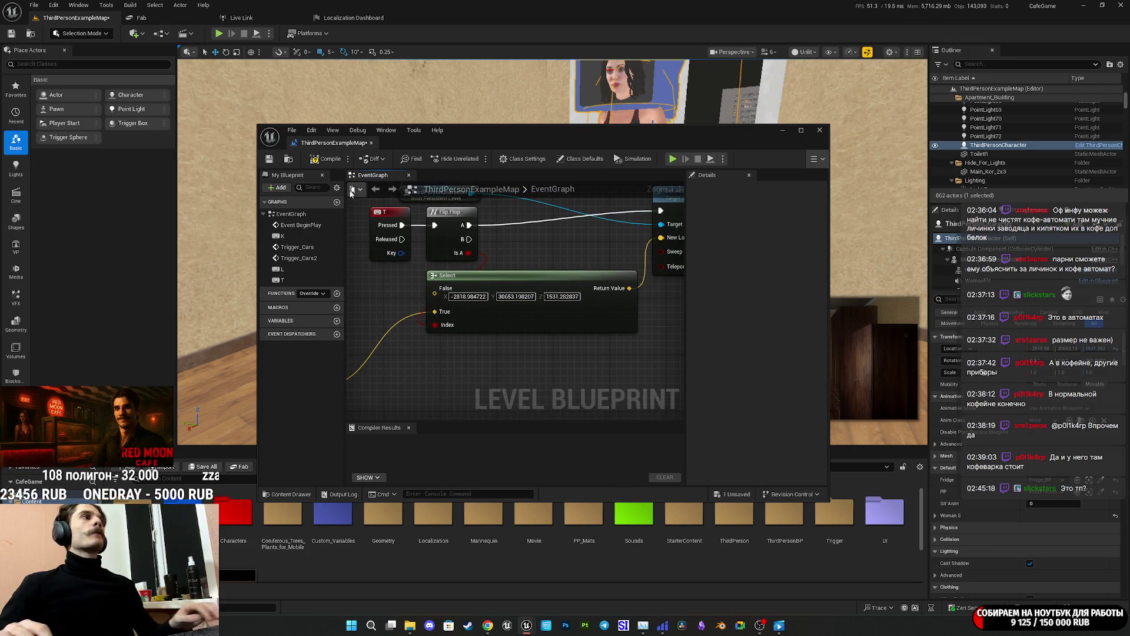
click(328, 160)
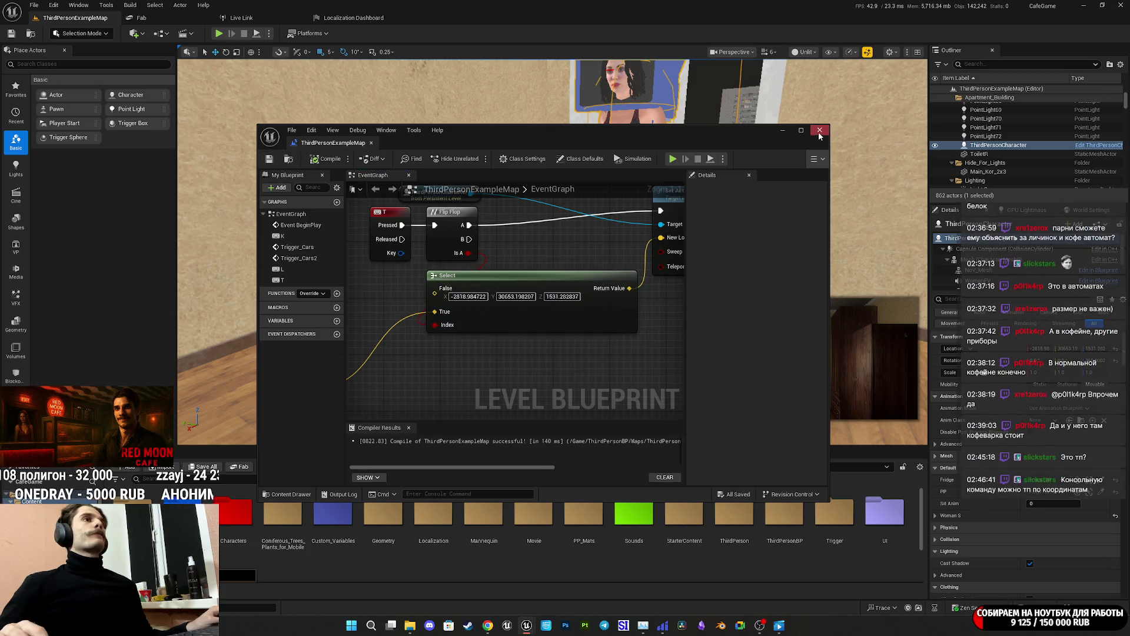
click(819, 131)
click(219, 33)
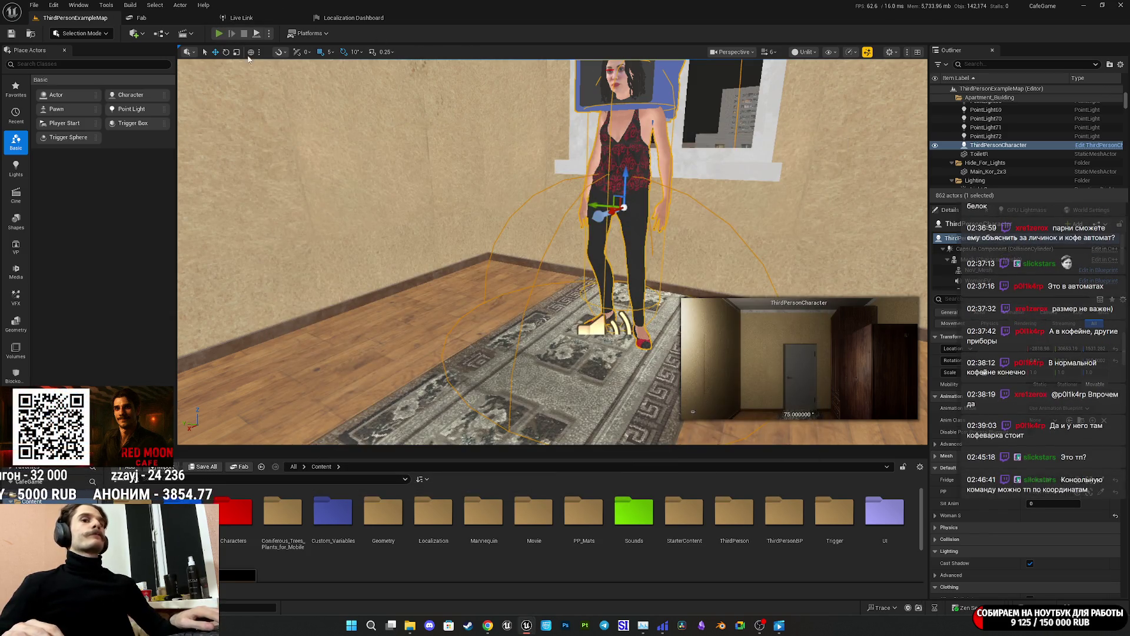
Walk forward in fullscreen, teleport to the night square with T, then stop playing.
key(F11)
key(w)
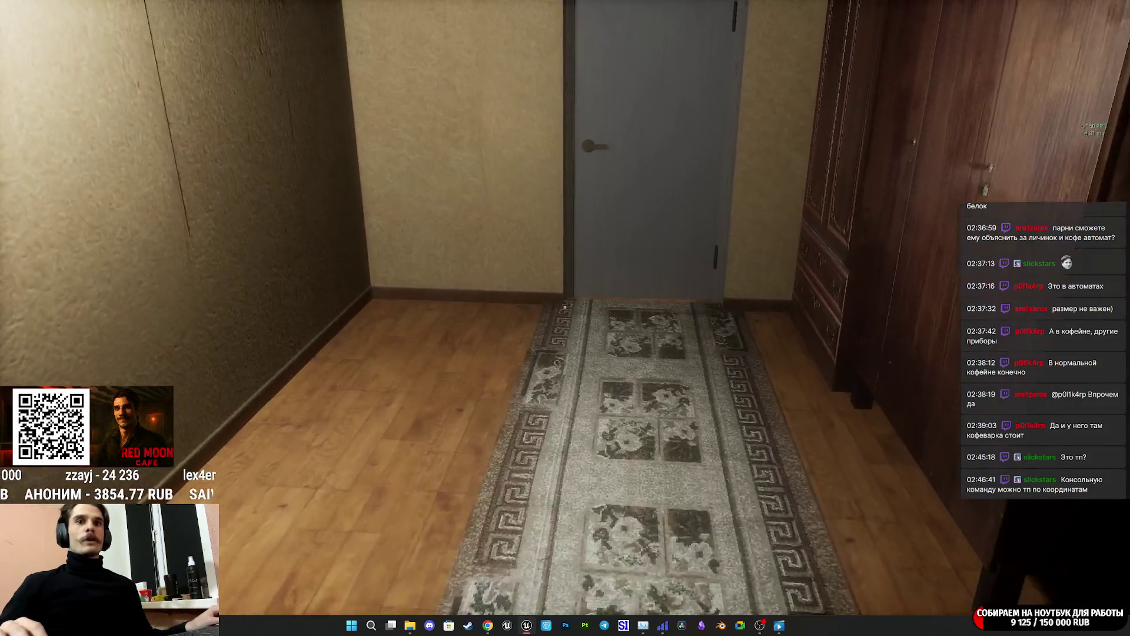
key(w)
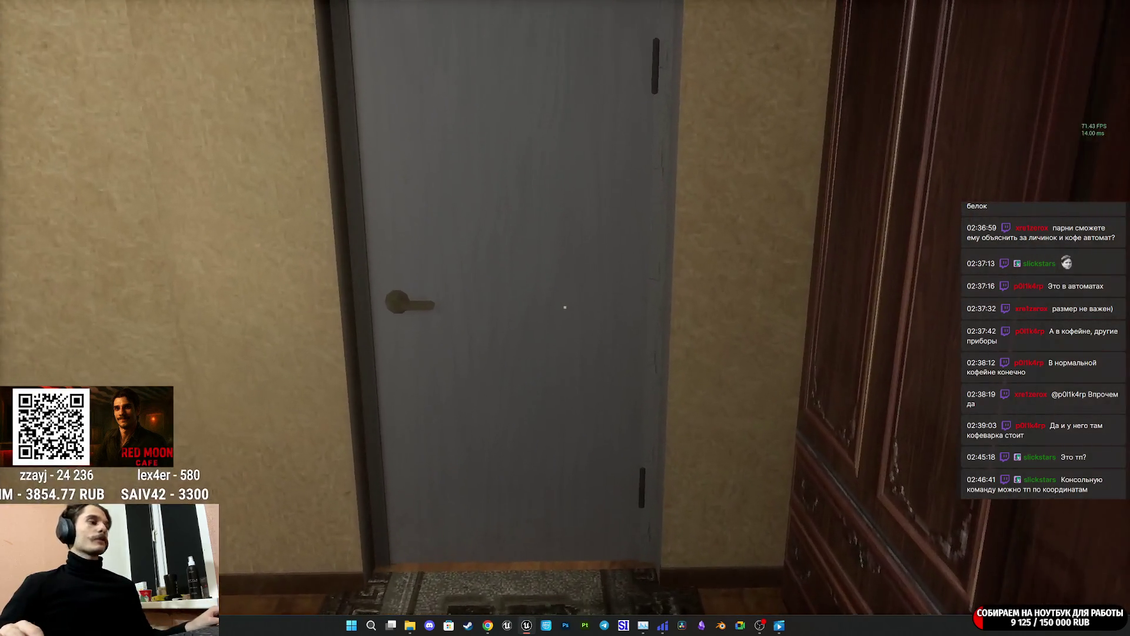
key(w)
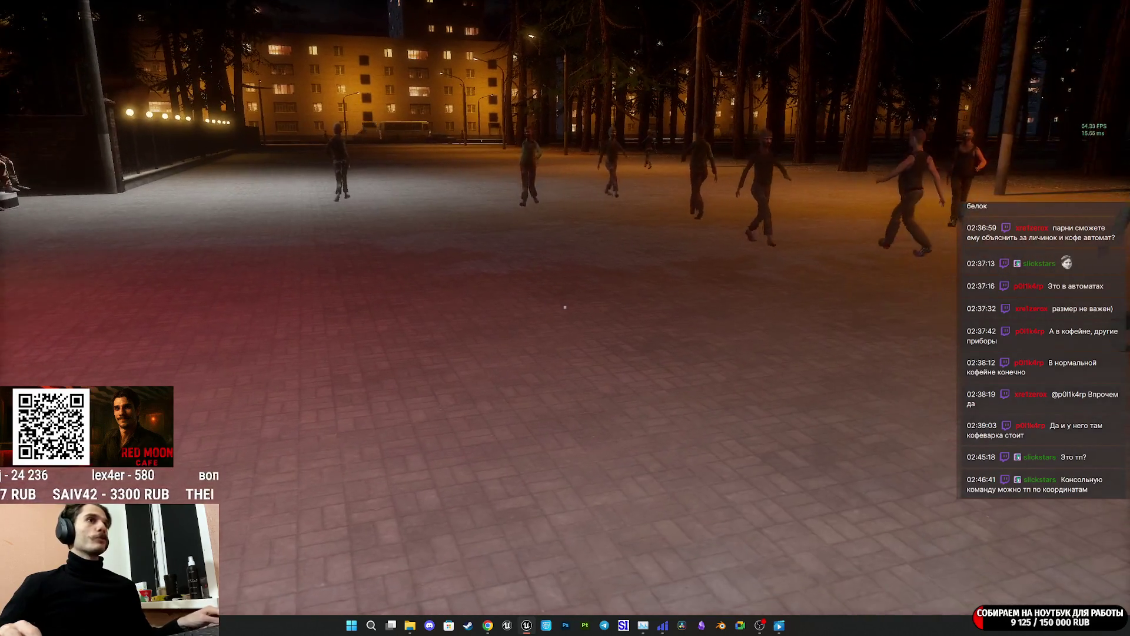
key(shift+F1)
key(Escape)
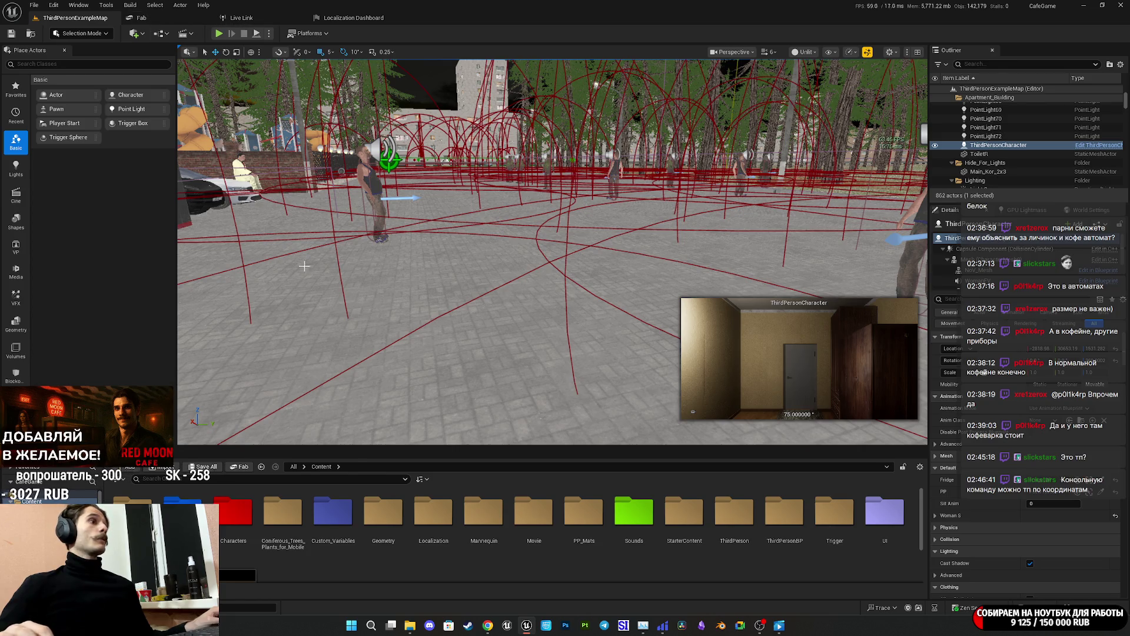
mouse_move(527, 625)
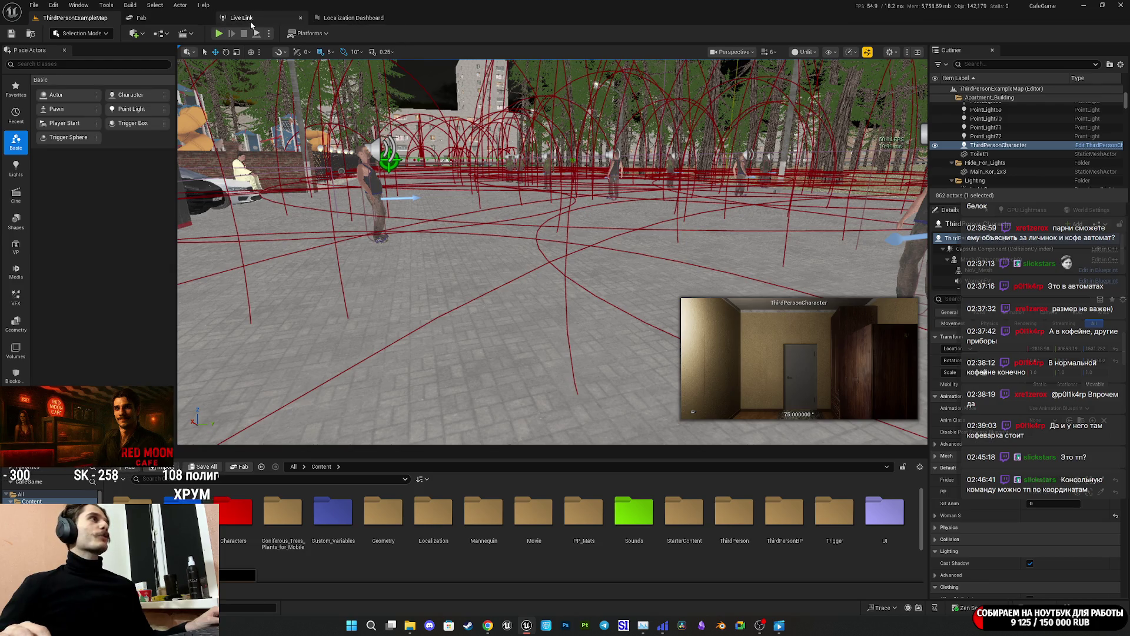
click(185, 34)
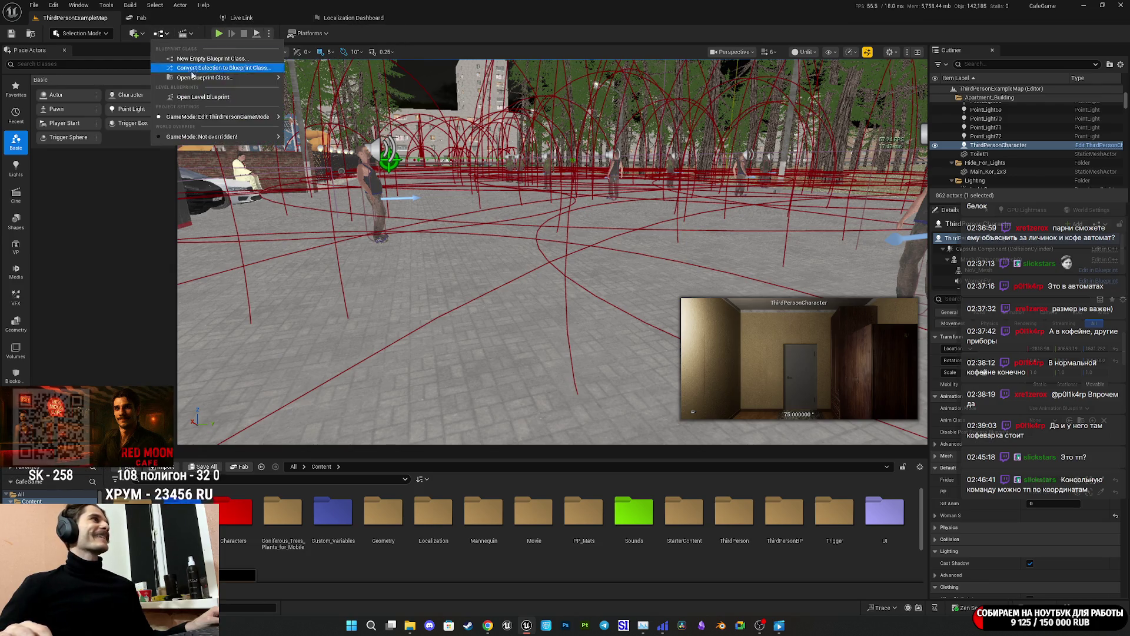
Connect Flip Flop's B output to Set Actor Location and compile the Level Blueprint.
click(509, 303)
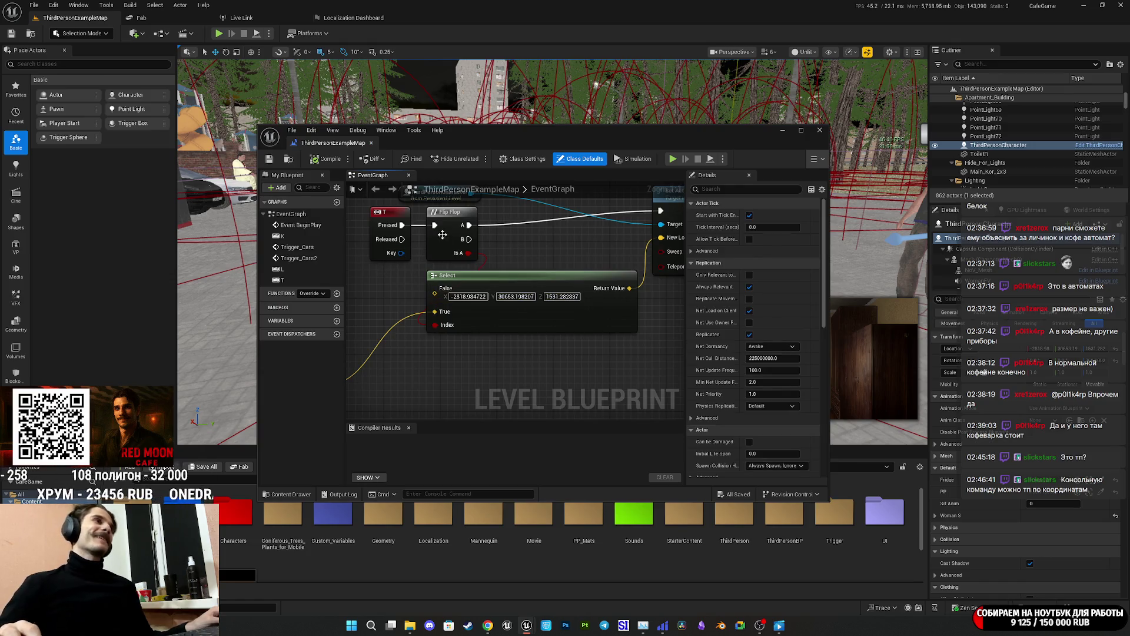
drag(655, 215, 578, 212)
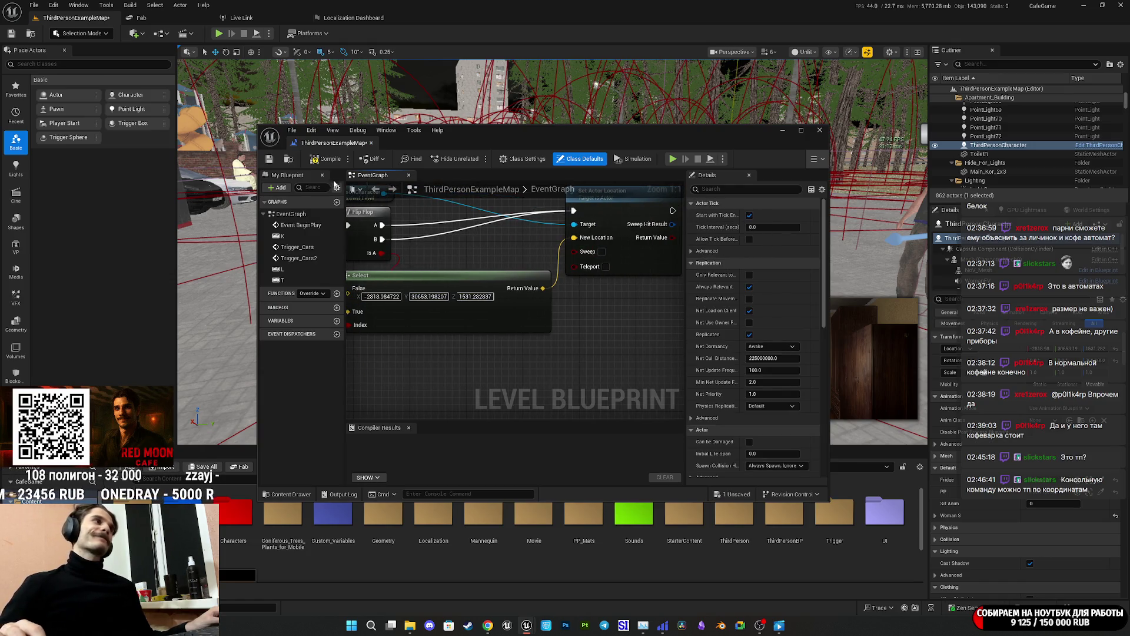
click(313, 161)
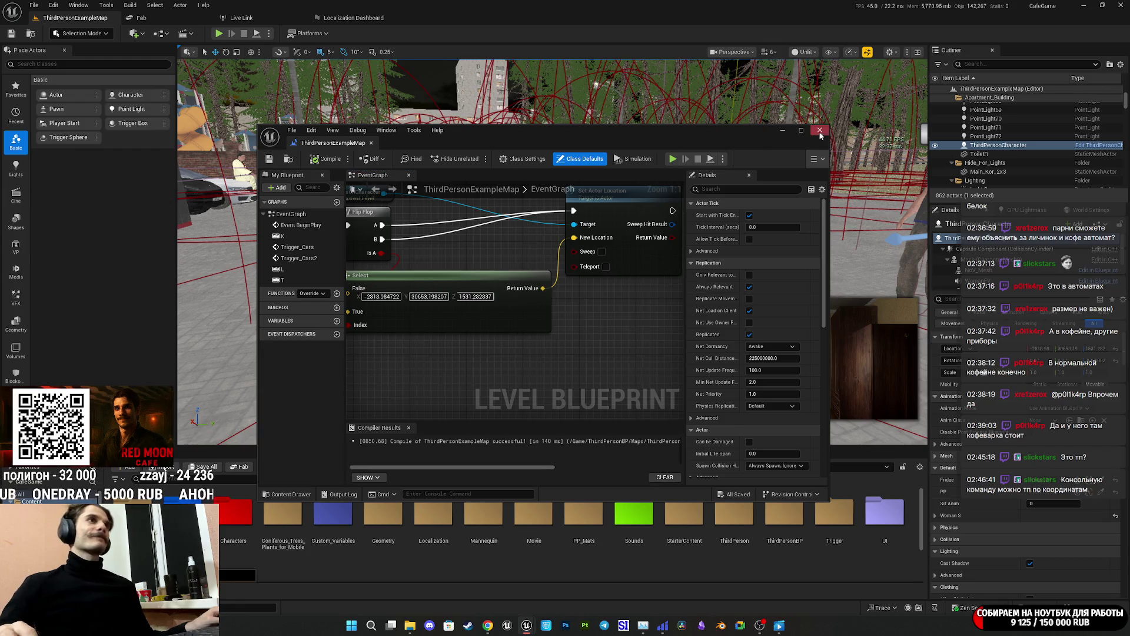
click(819, 130)
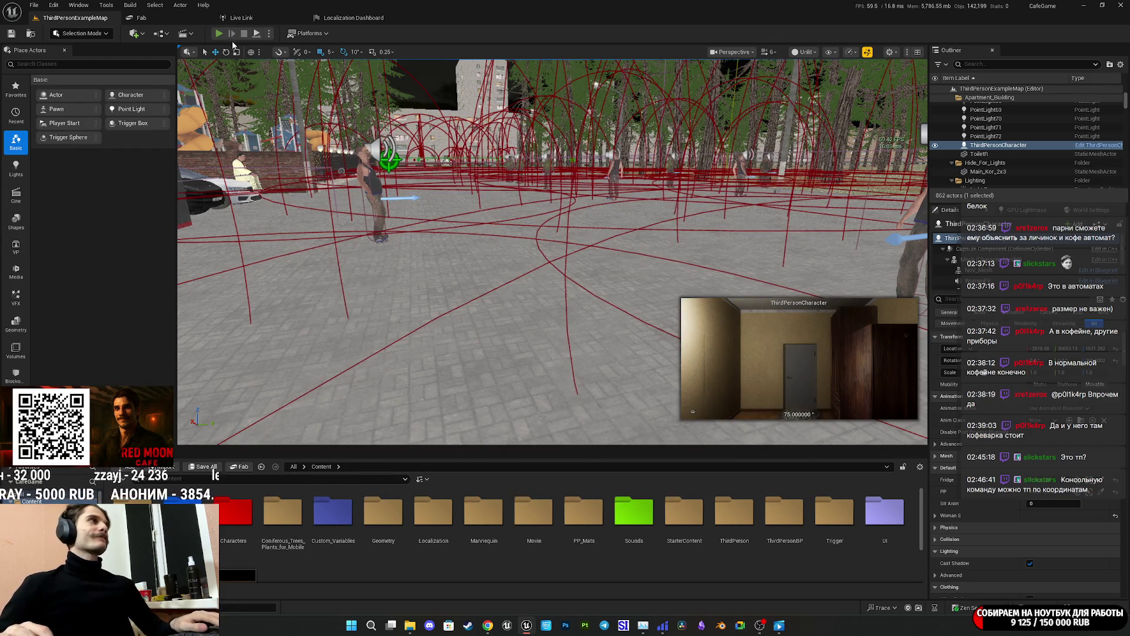
Play-test pressing T to teleport back to the apartment hallway, then restart play.
click(219, 34)
key(t)
key(F11)
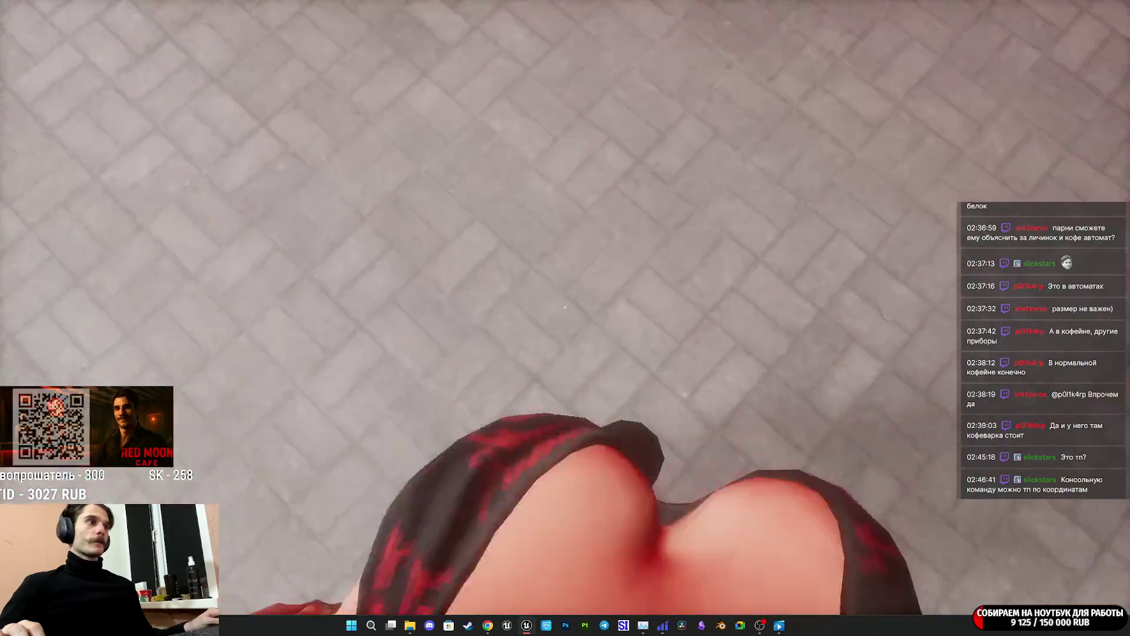
key(Escape)
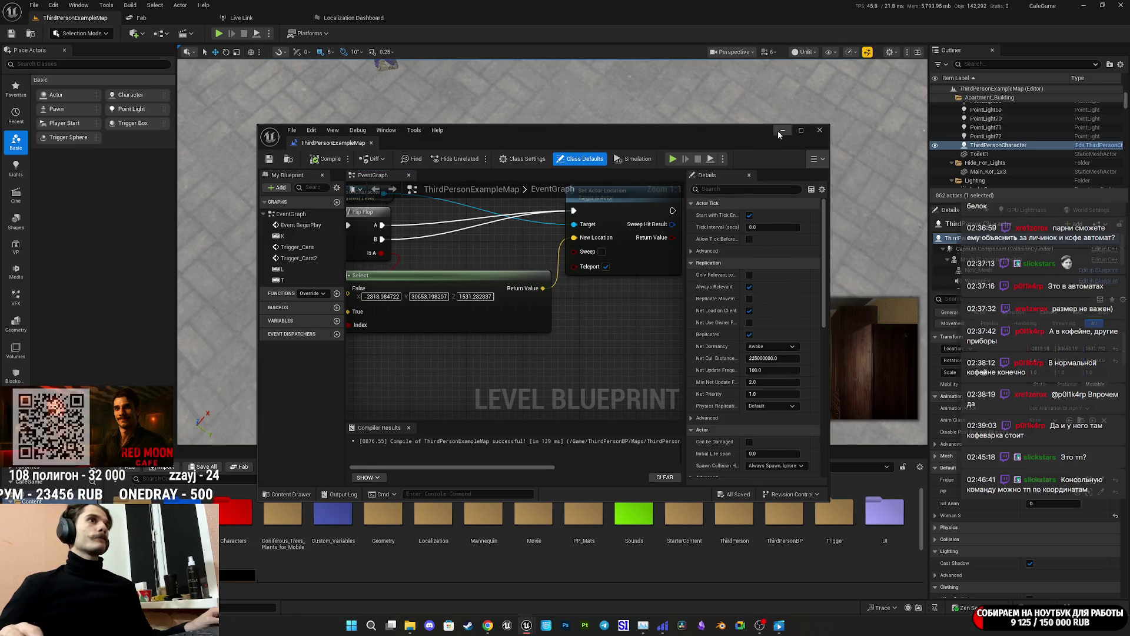
click(219, 35)
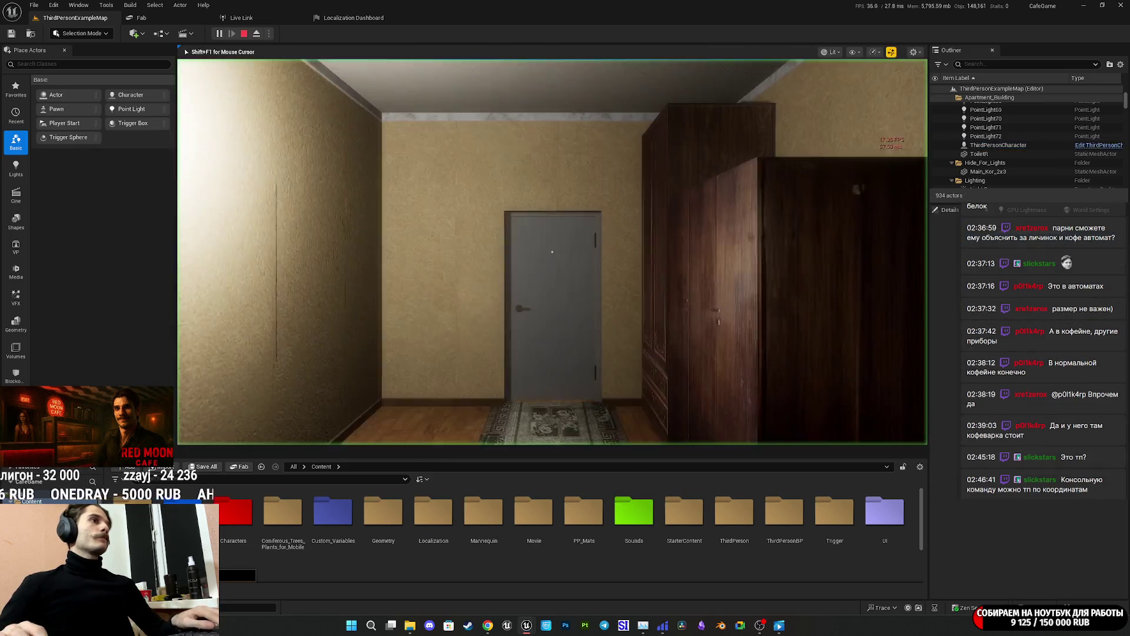
In fullscreen, teleport into the Red Moon cafe and walk to the grinder, storage room and coffee machine.
key(F11)
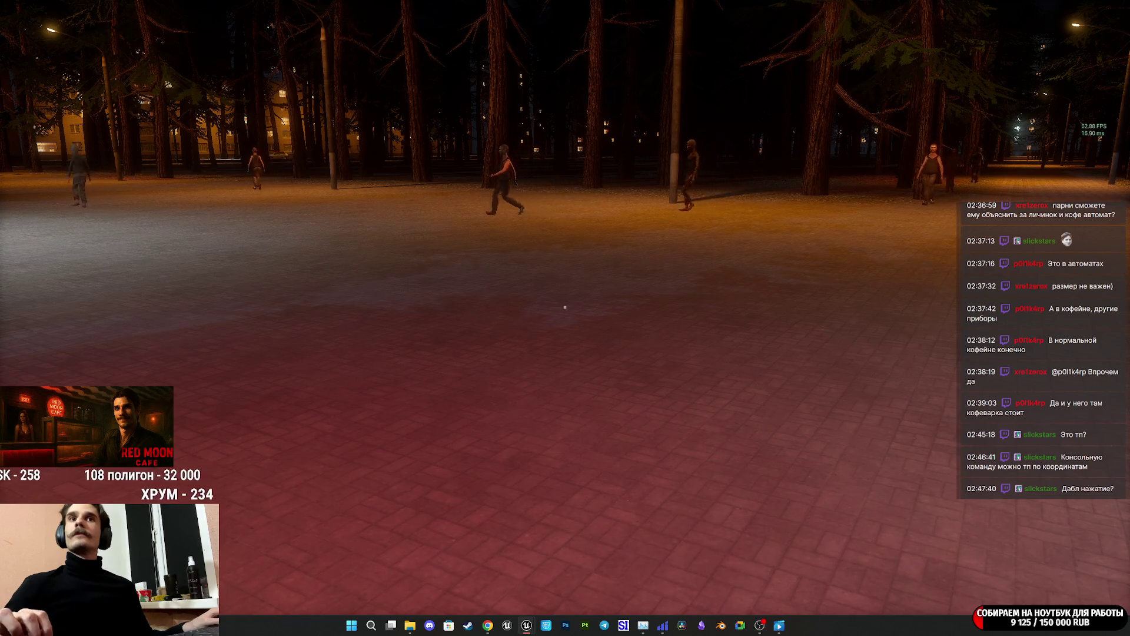
key(t)
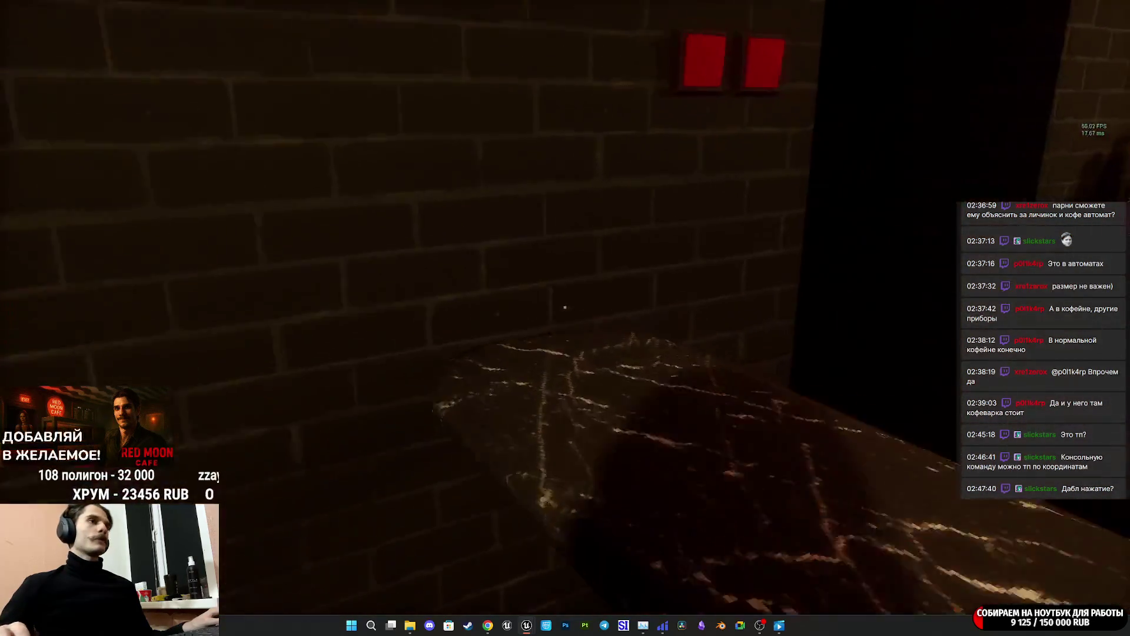
key(w)
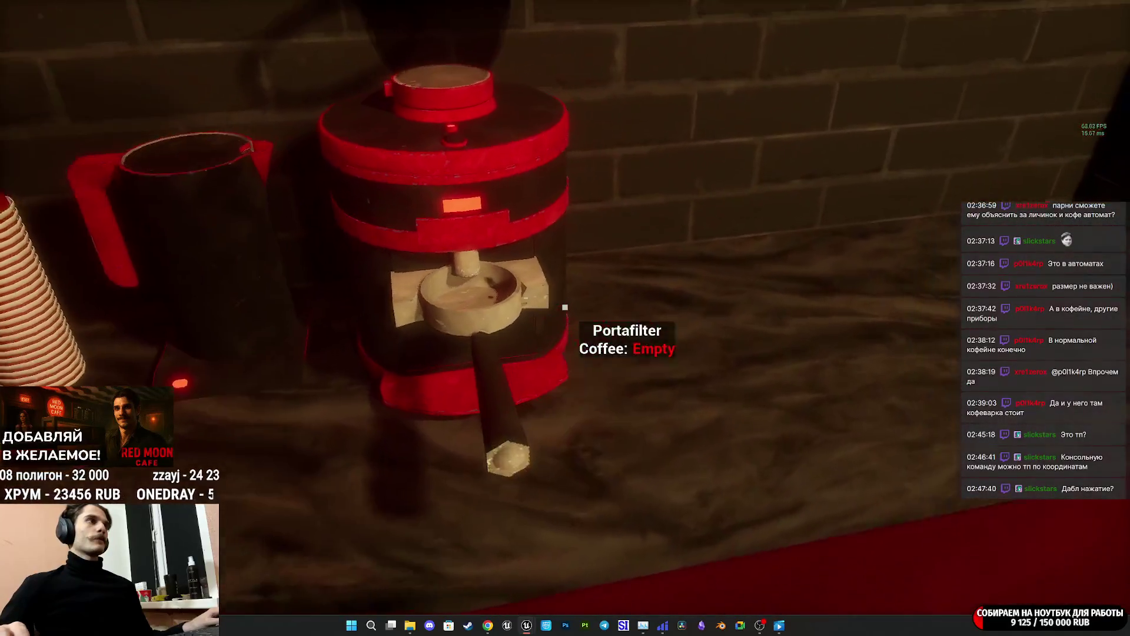
key(s)
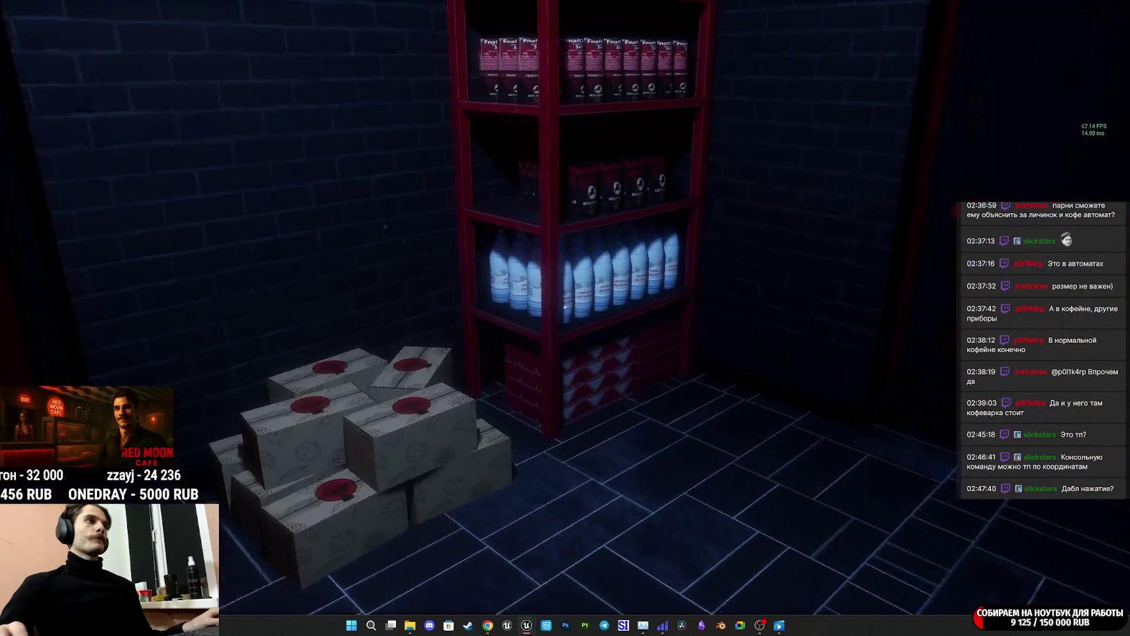
key(w)
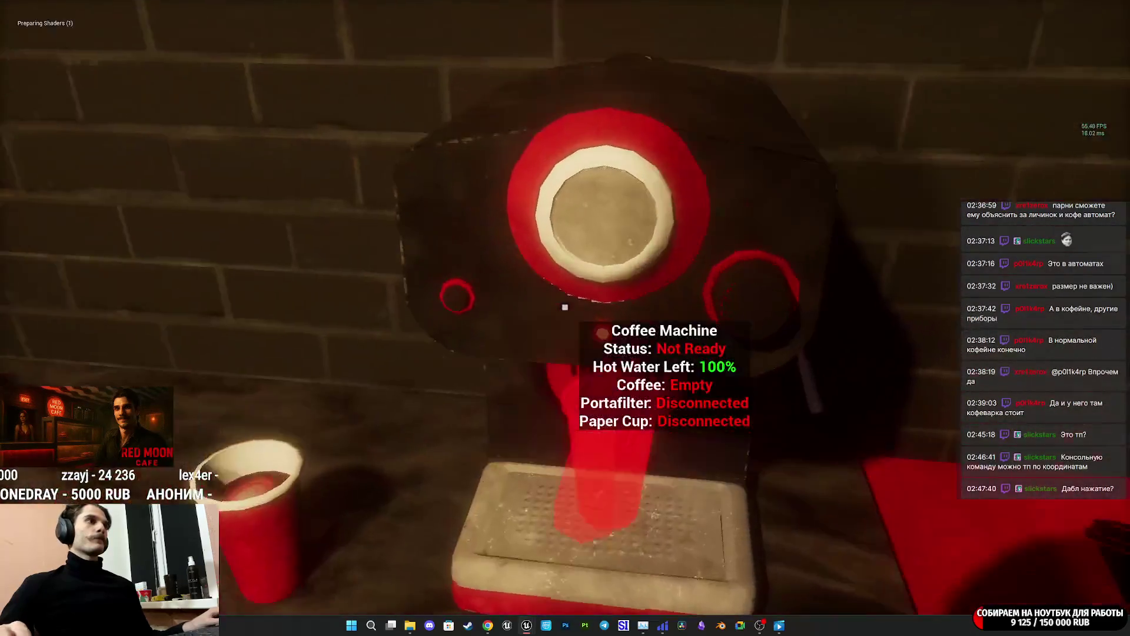
End the play-test, restore the editor panels, and start a new play-test with Alt+P.
key(Escape)
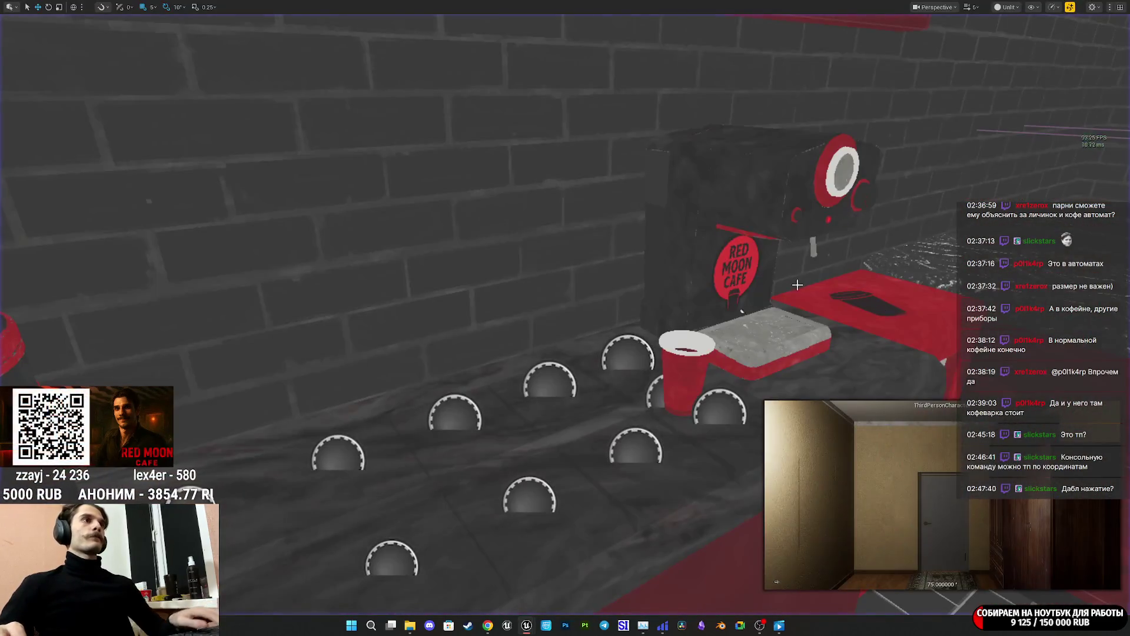
key(F11)
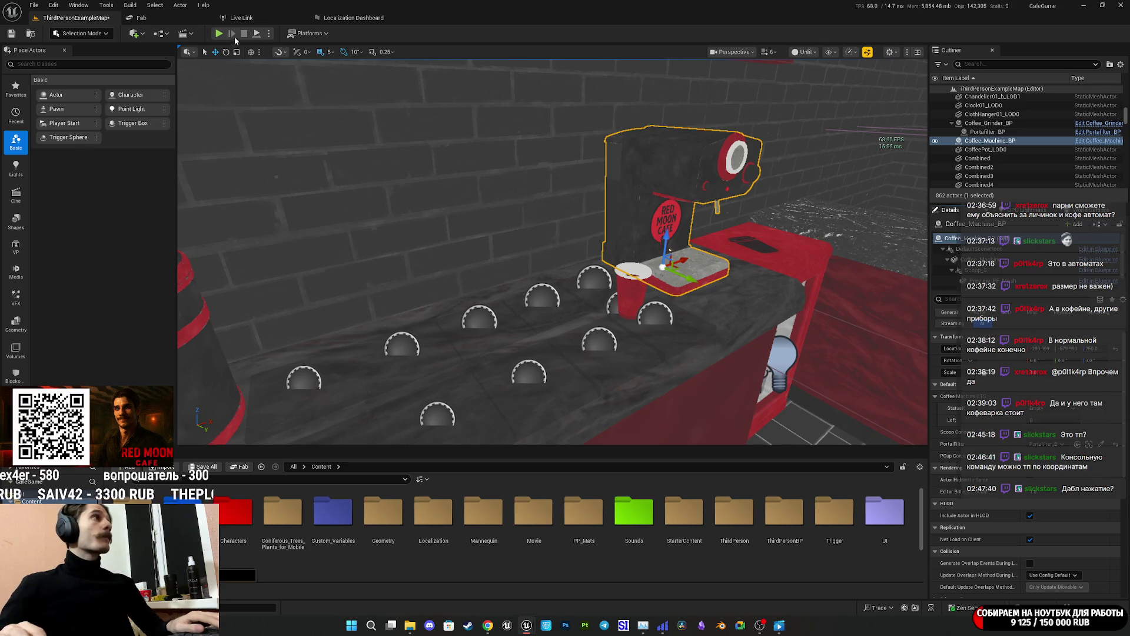
key(alt+p)
In fullscreen, pick up a paper cup and set it on the coffee machine's tray.
key(F11)
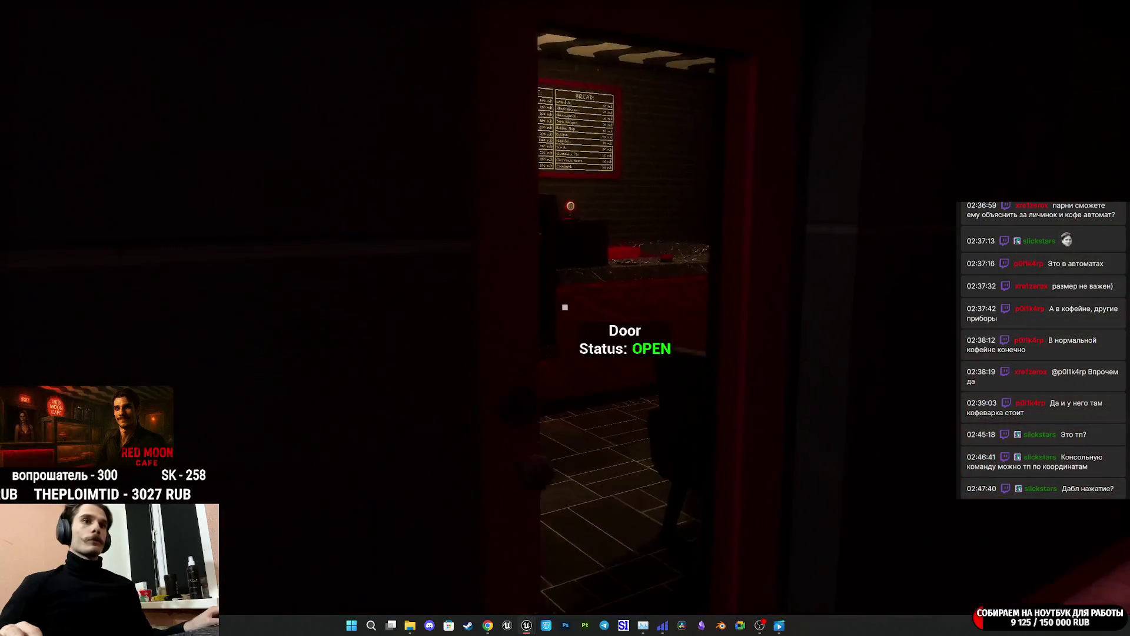
key(w)
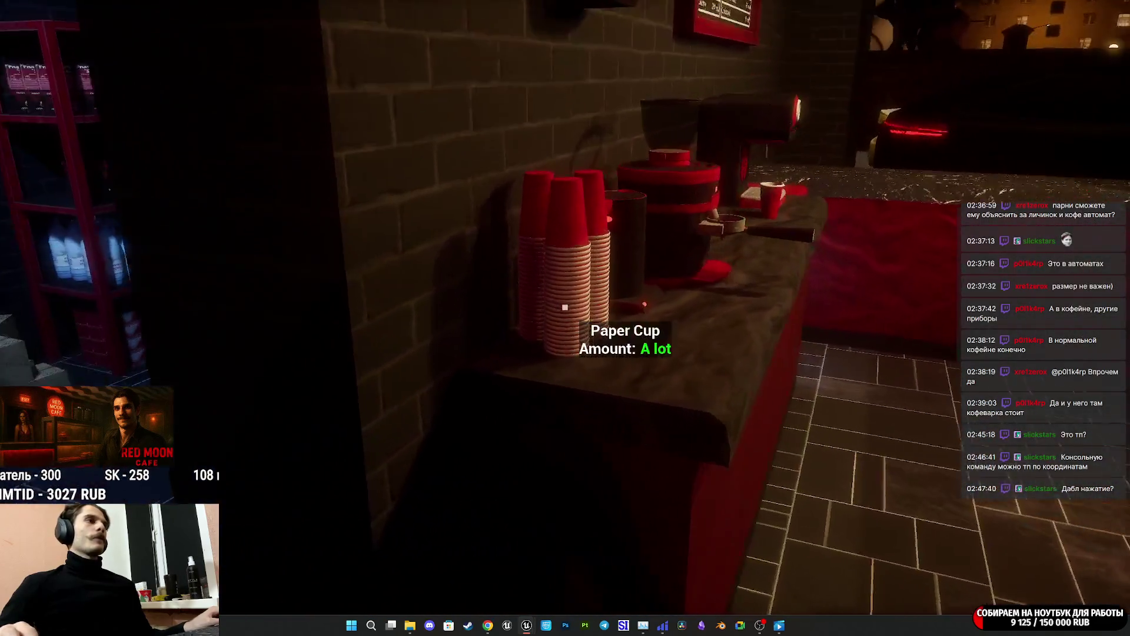
click(565, 307)
click(565, 307)
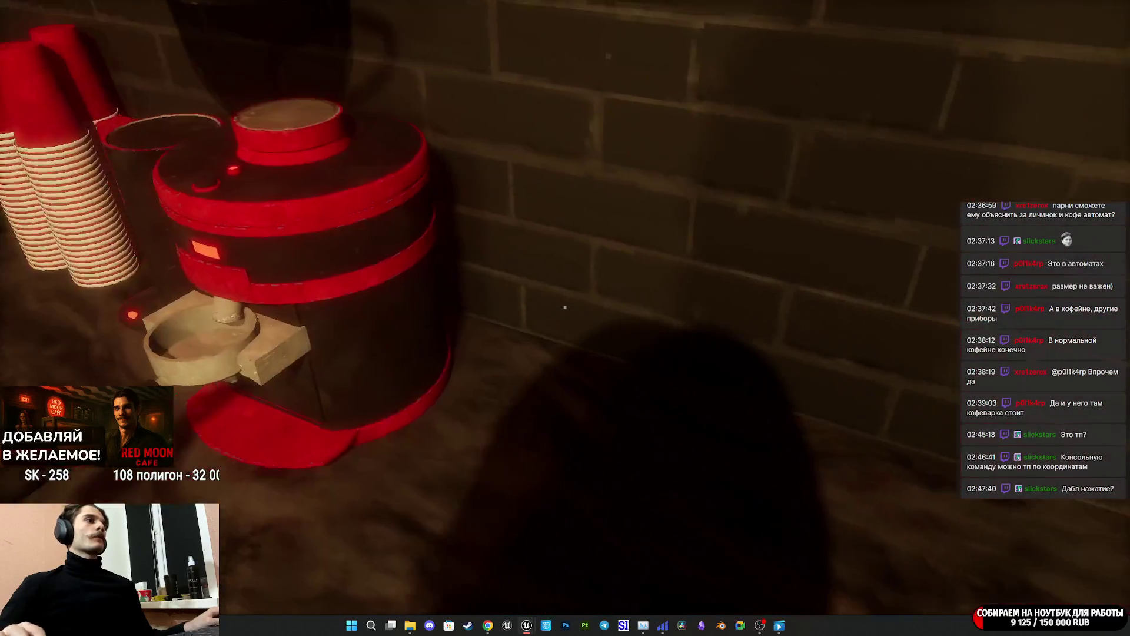
Fetch a large water bottle from the storage room and put it on the counter by the machine.
key(w)
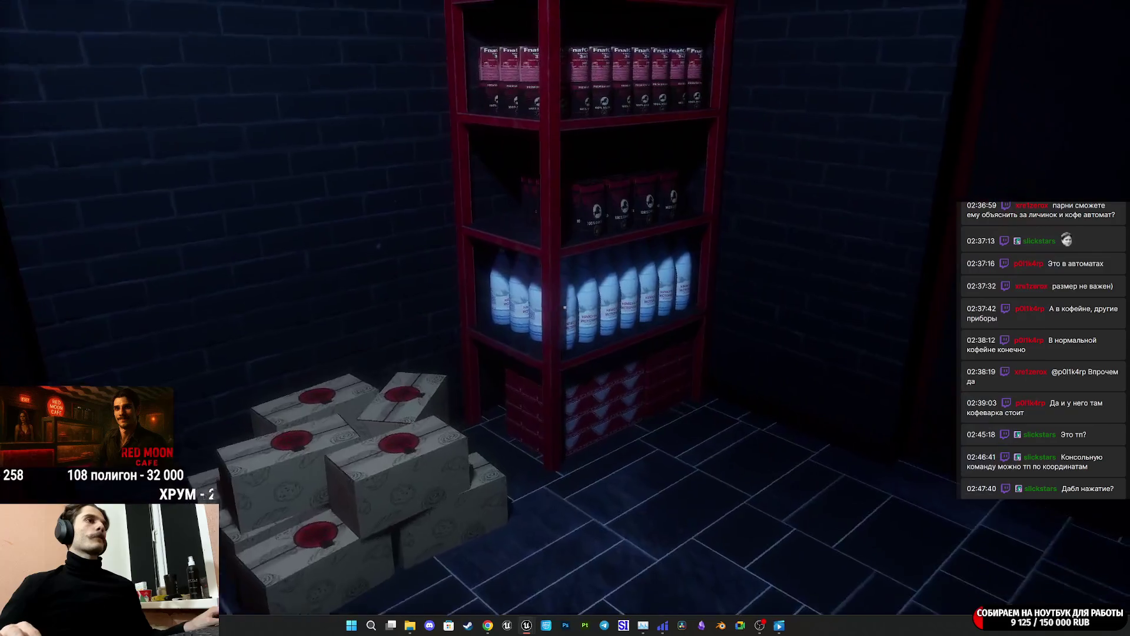
click(564, 307)
key(w)
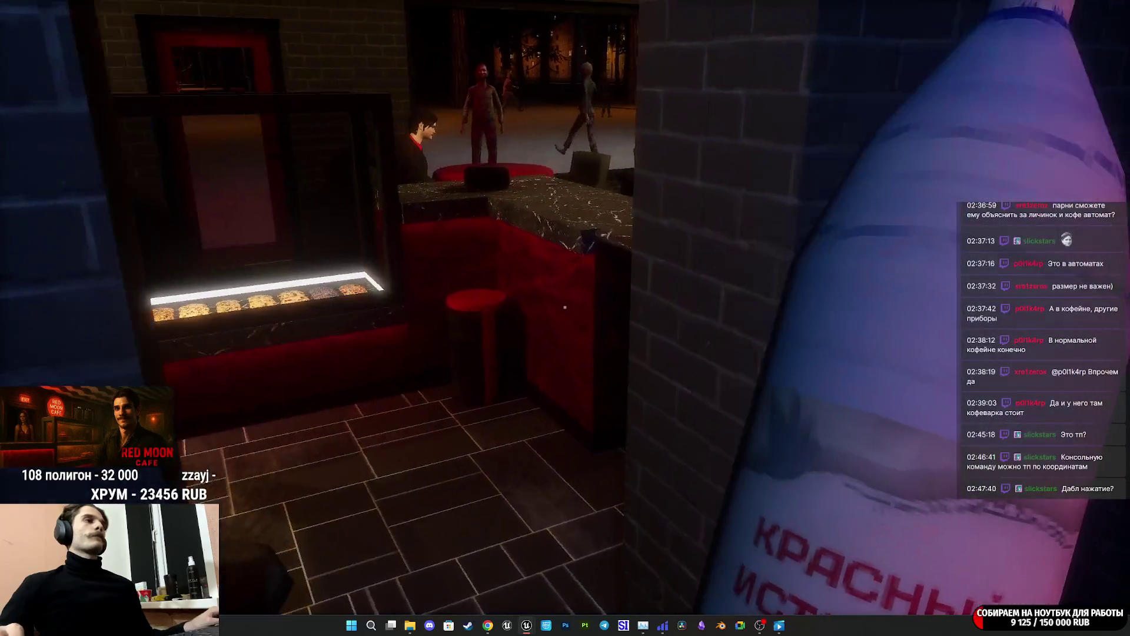
key(w)
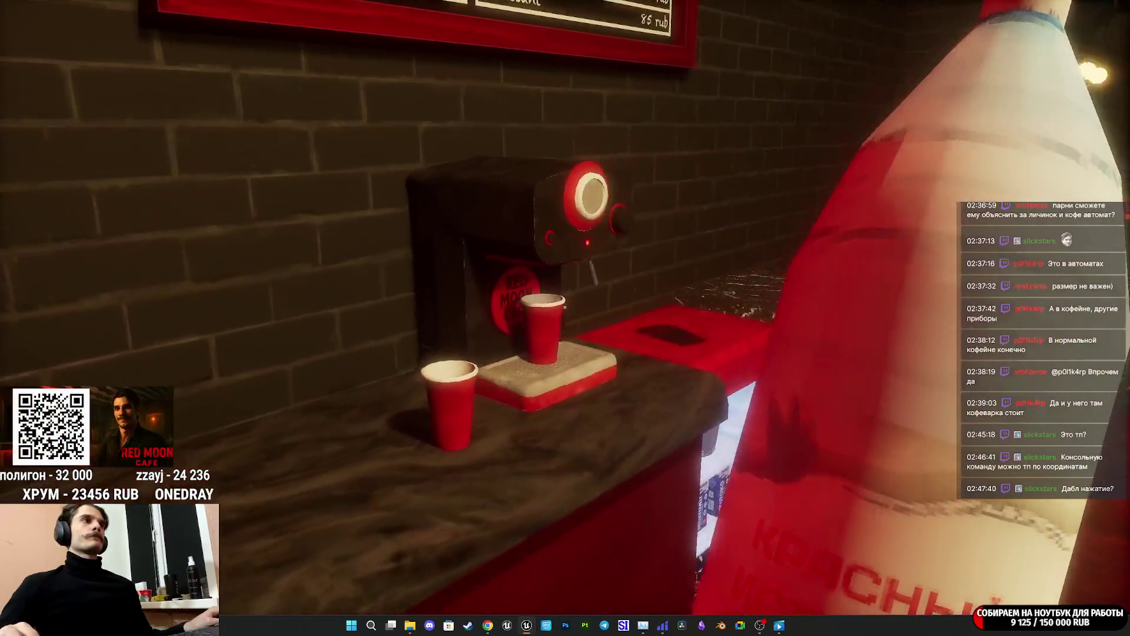
key(a)
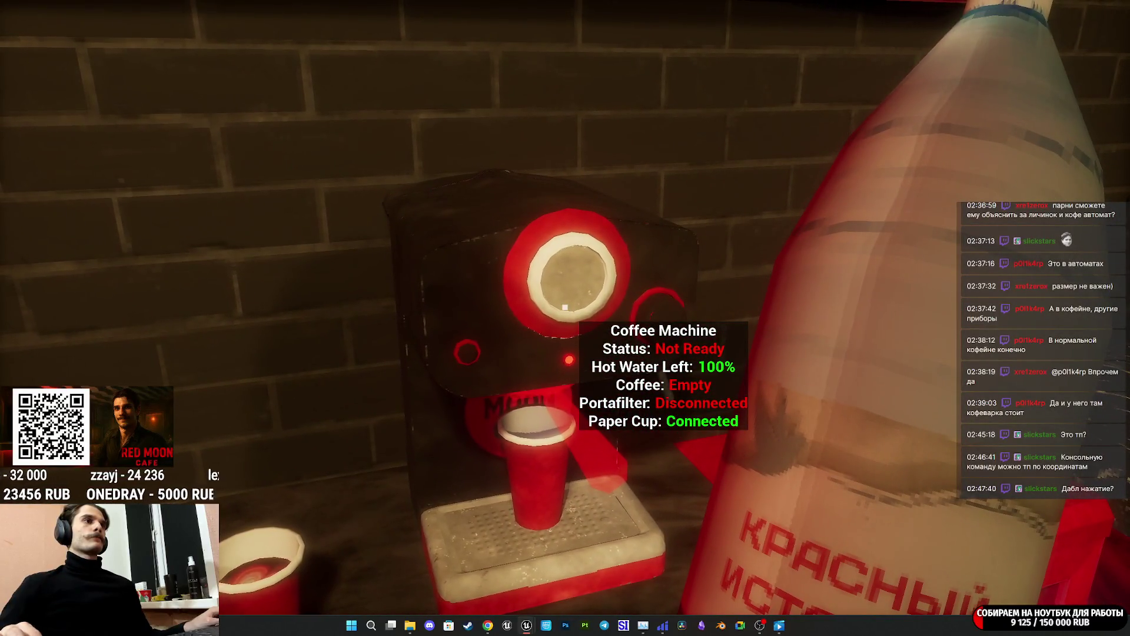
key(a)
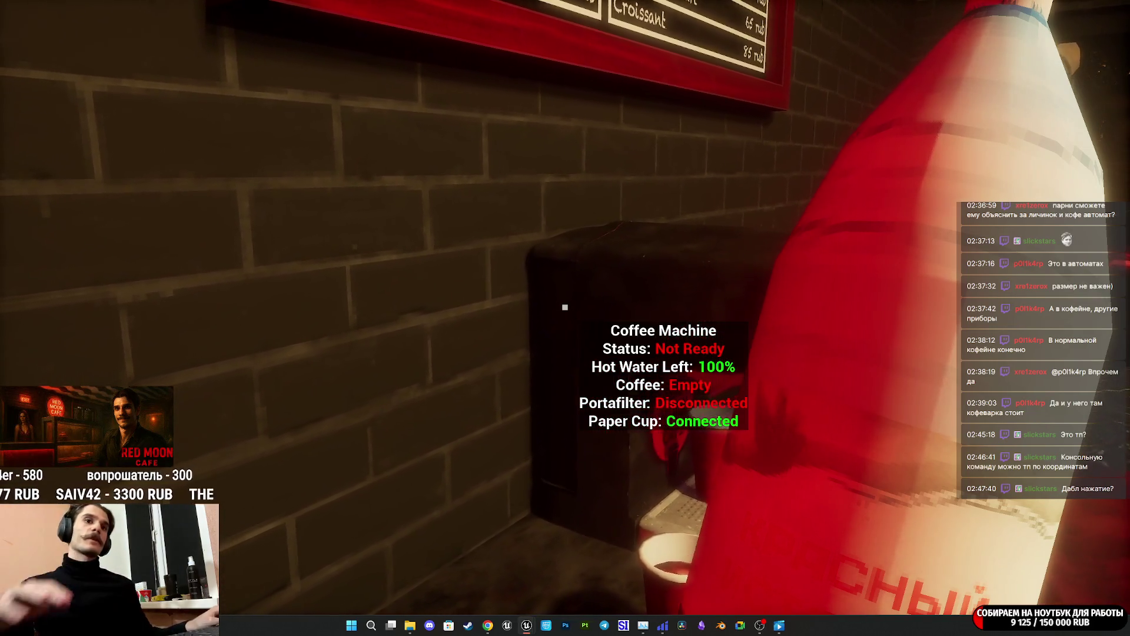
key(a)
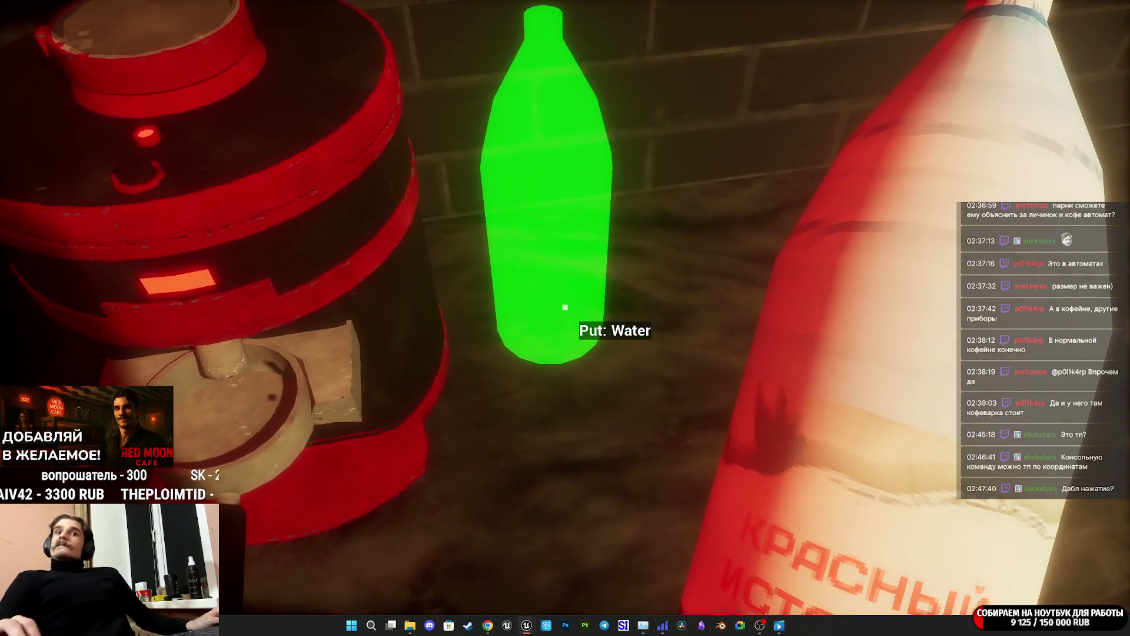
click(565, 307)
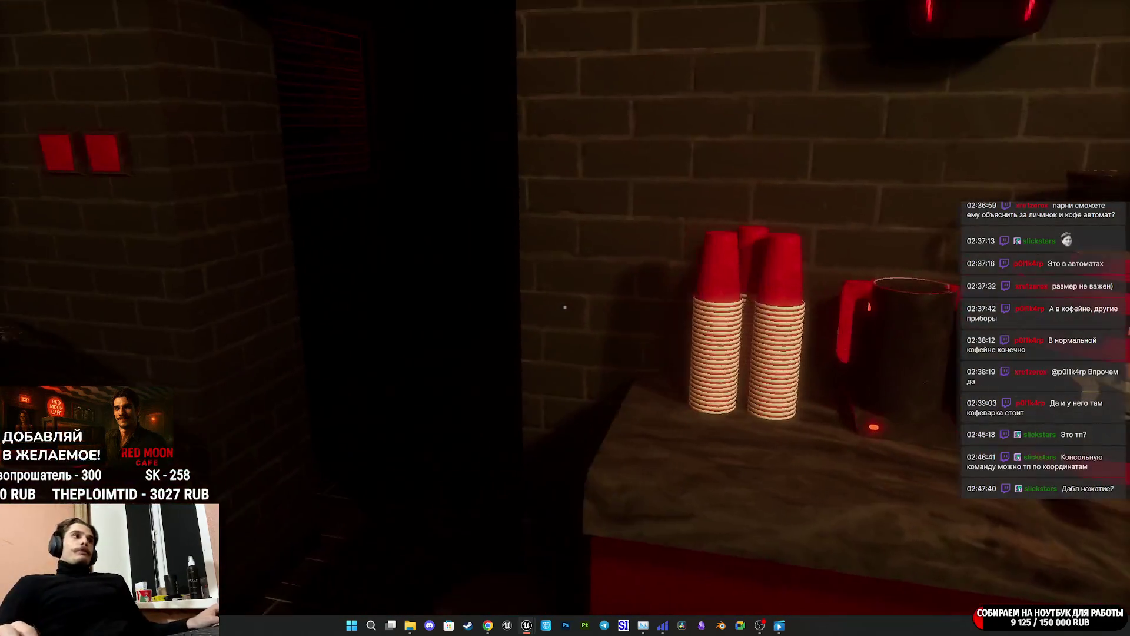
Walk up to the Coffee Preparation chalkboard and read it from different angles.
key(w)
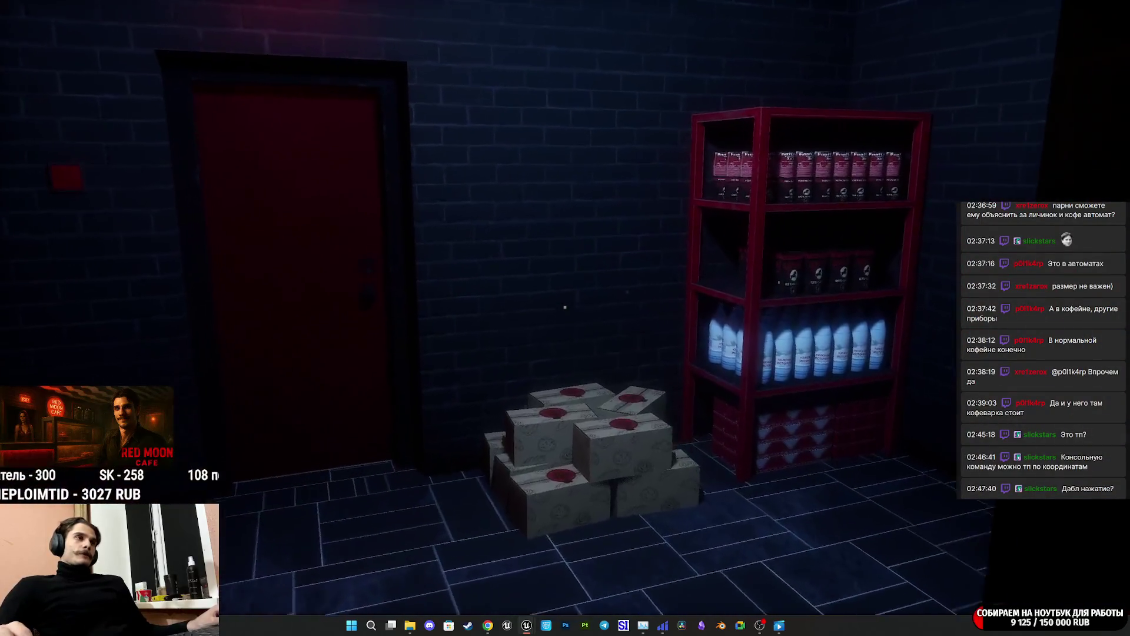
key(w)
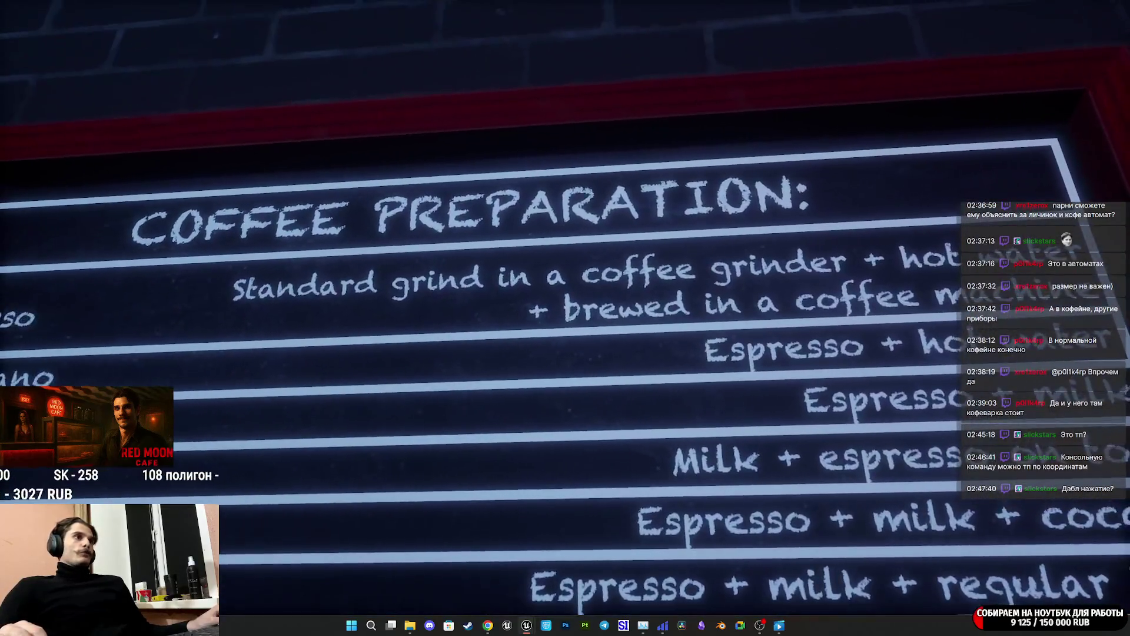
key(a)
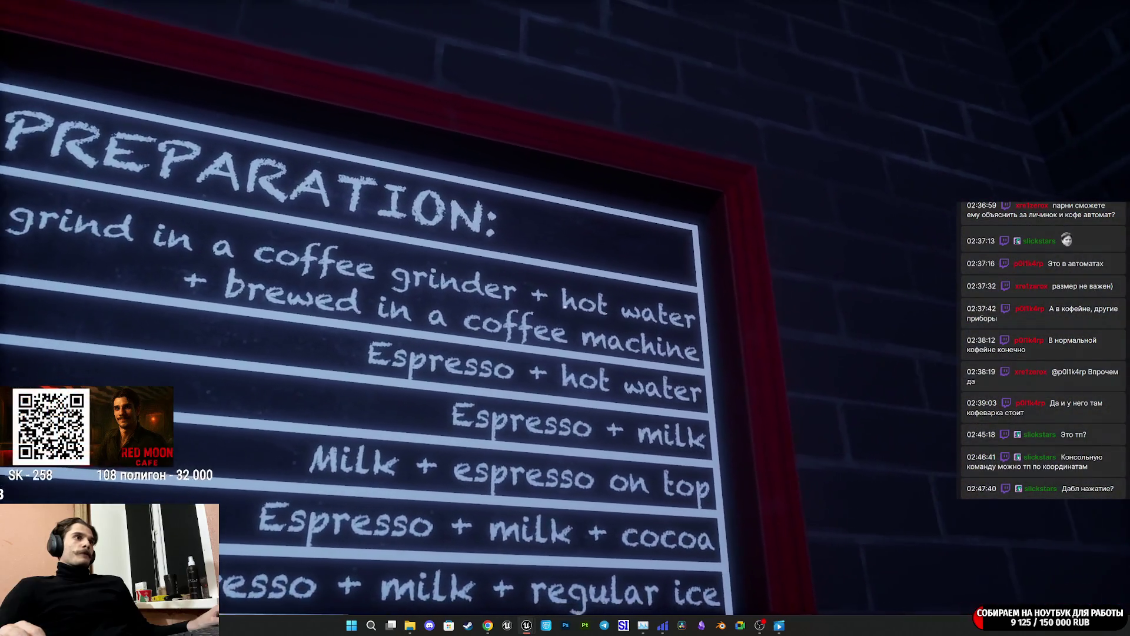
key(d)
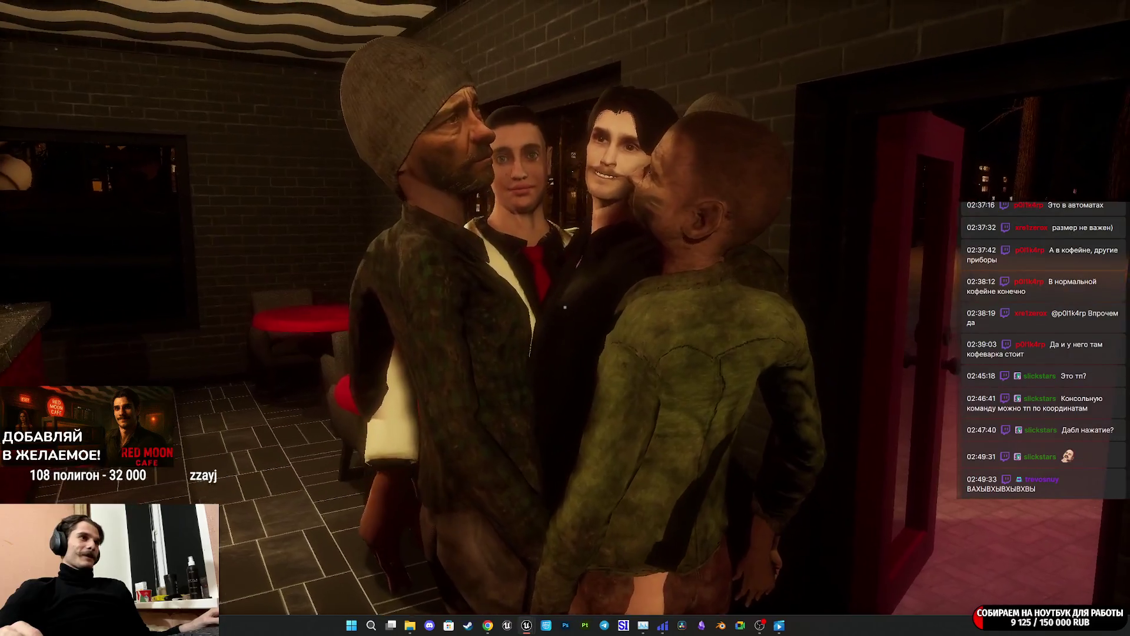
Reach toward the NPC customers crowding near the cafe entrance.
click(565, 307)
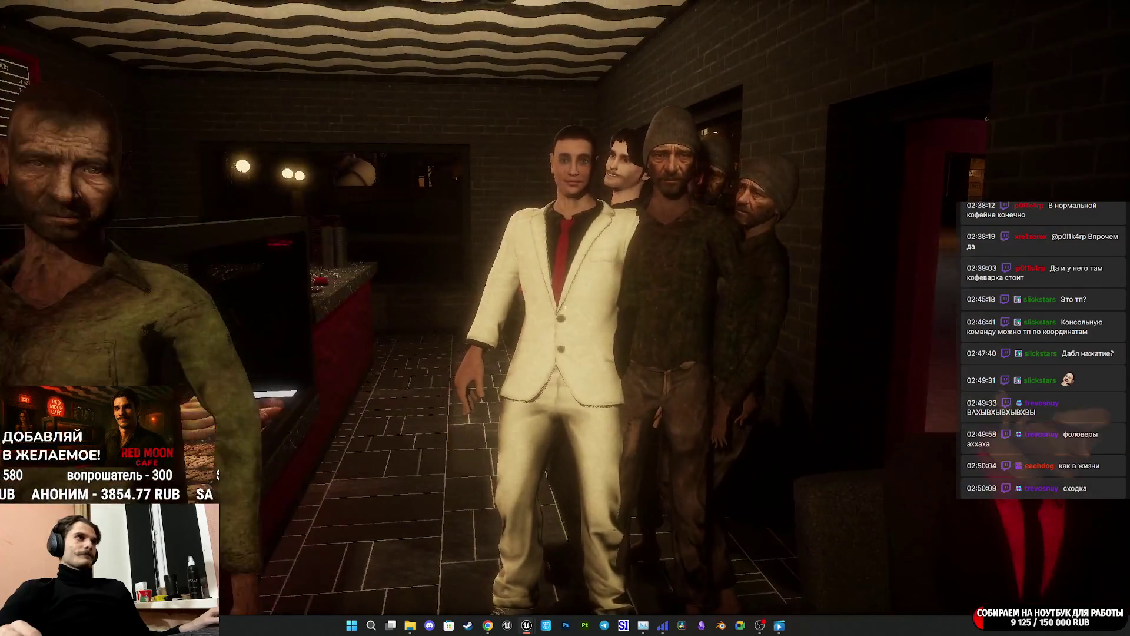
After the customers line up inside the cafe, end the play-test and return to the editor.
key(Escape)
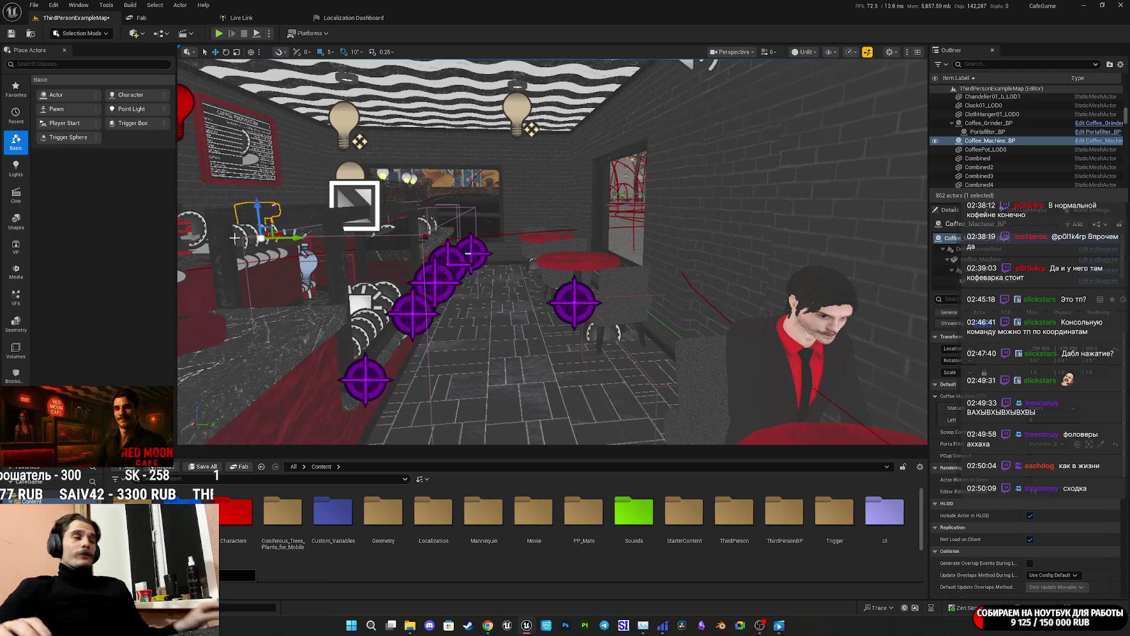
Save all unsaved changes, confirming the map save.
click(206, 467)
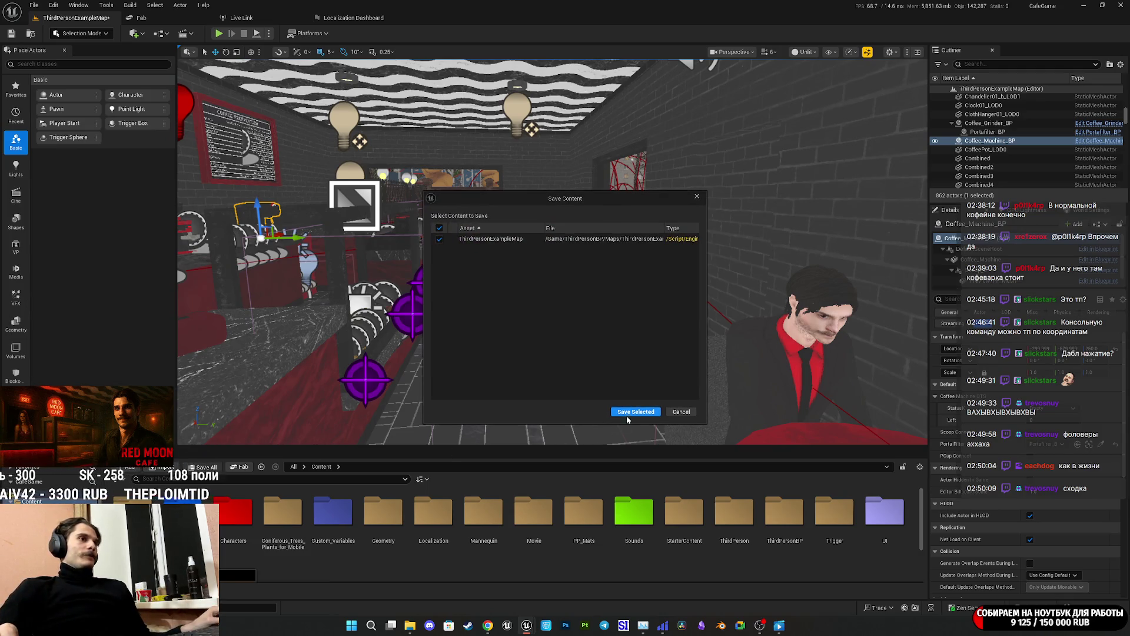
click(633, 412)
key(q)
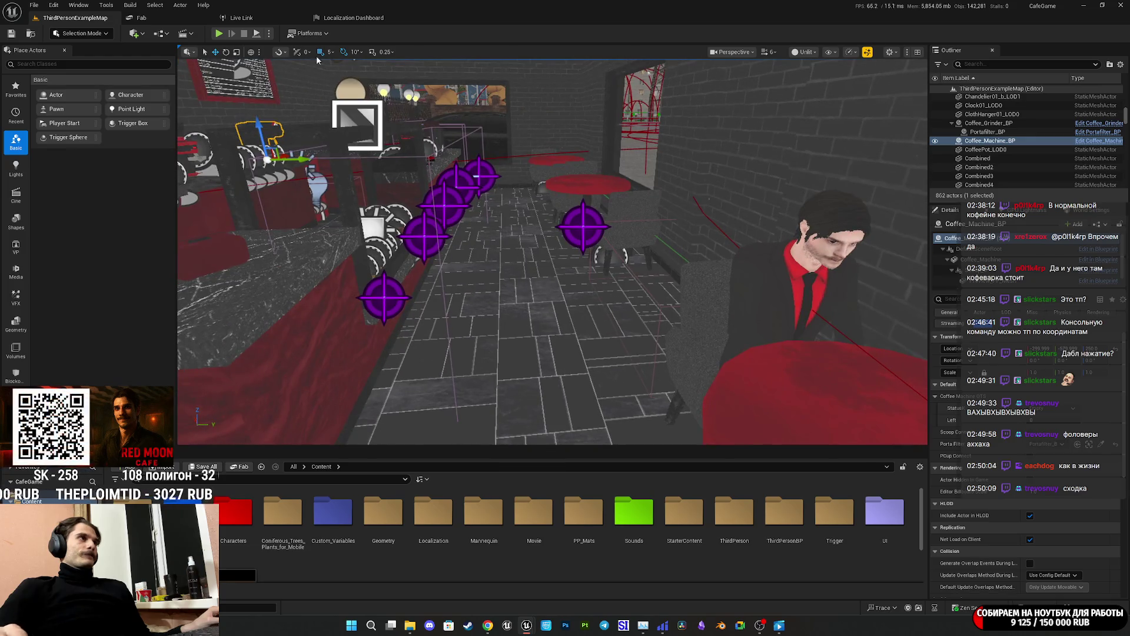
Rebuild the navigation paths from the Build menu and close the Message Log.
click(129, 5)
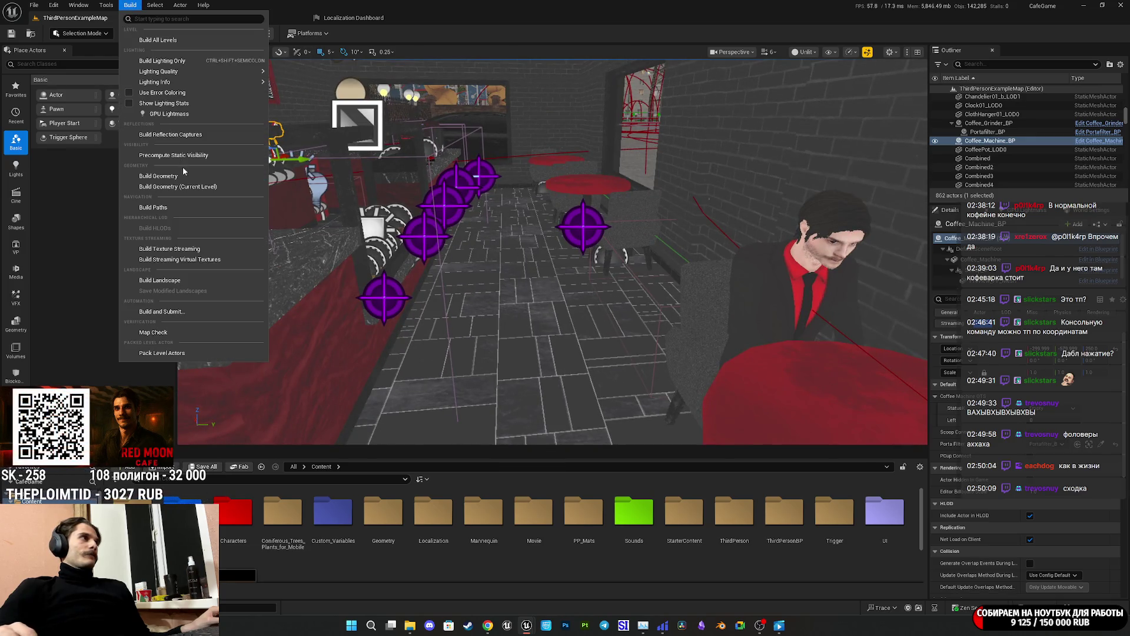
click(160, 208)
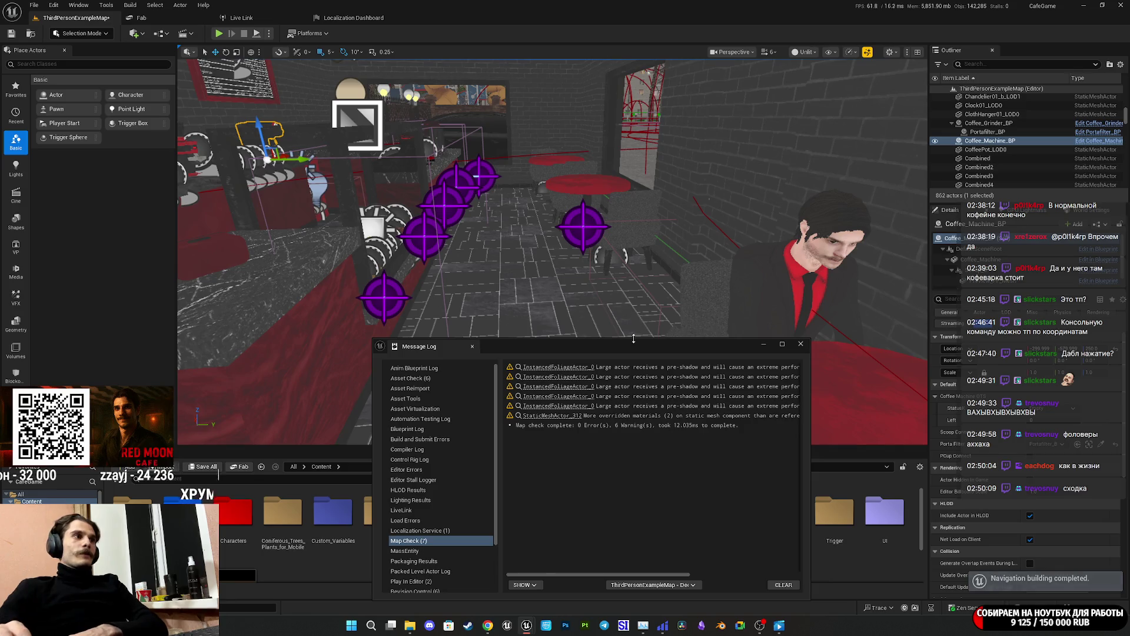
click(801, 344)
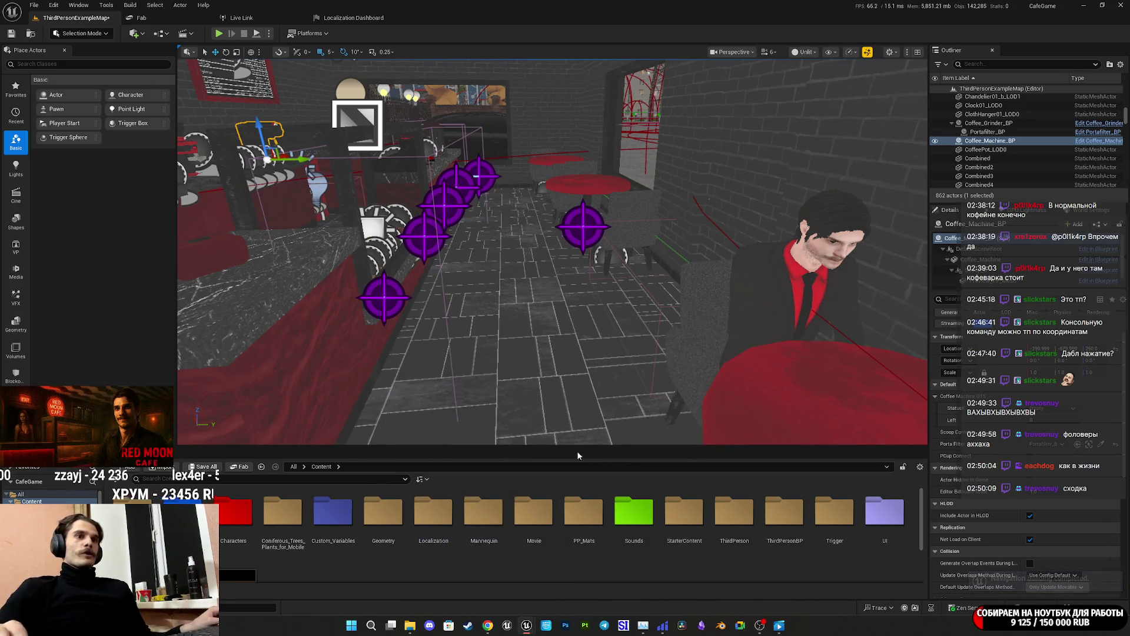
Save the map again and launch a fresh play-test.
click(204, 467)
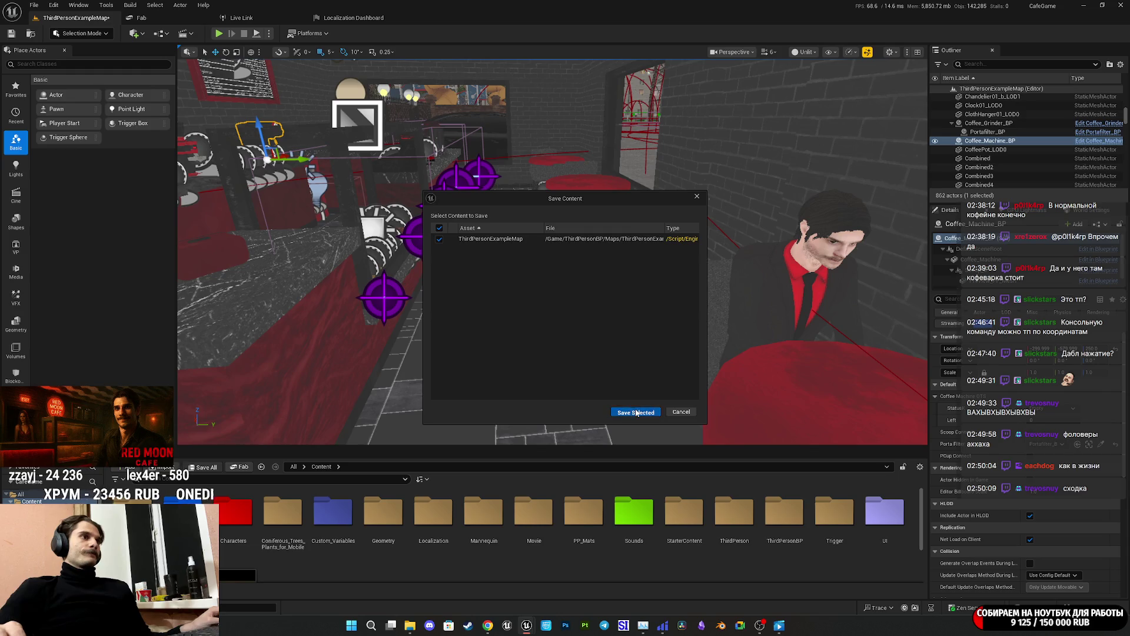
click(636, 412)
click(218, 33)
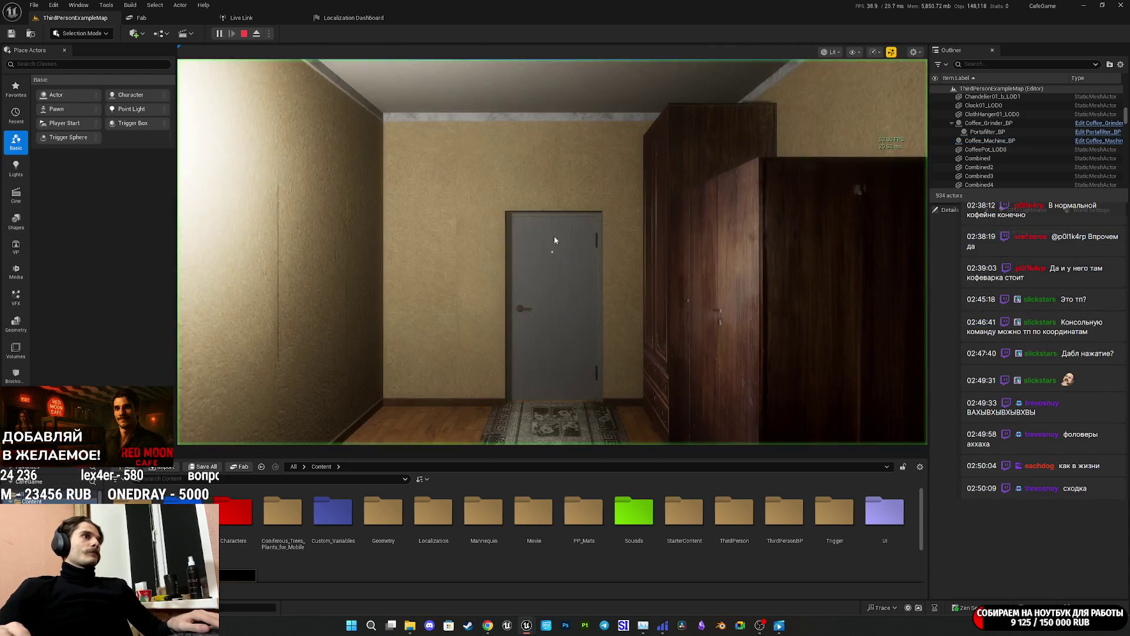
In fullscreen, jump to the street and walk through the doorway into the cafe around the counter.
key(F11)
key(w)
key(e)
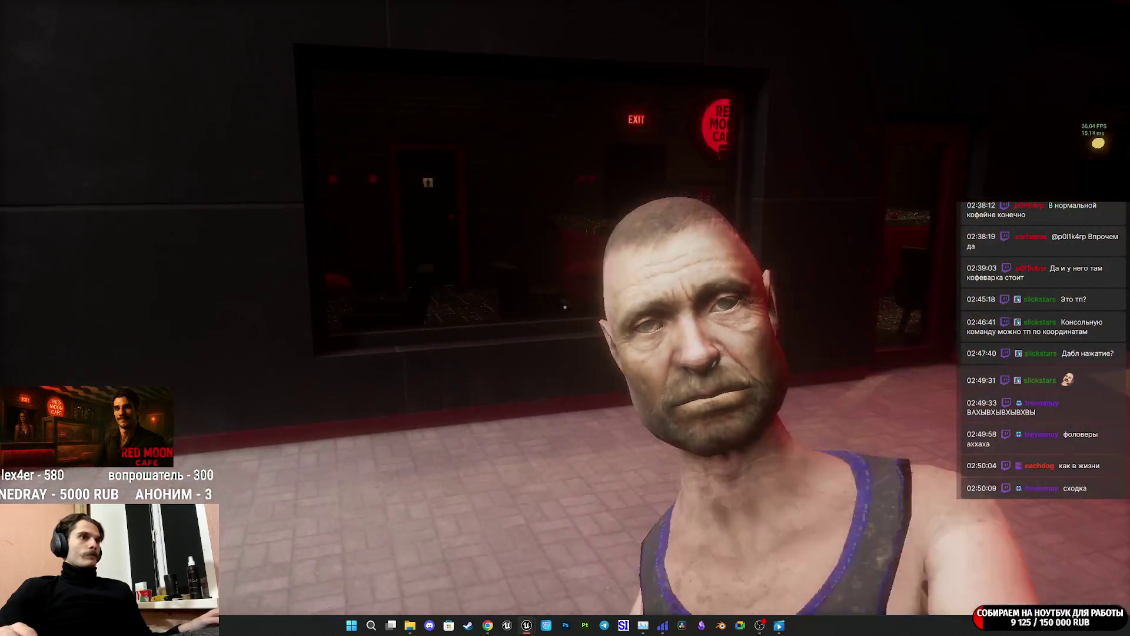
key(w)
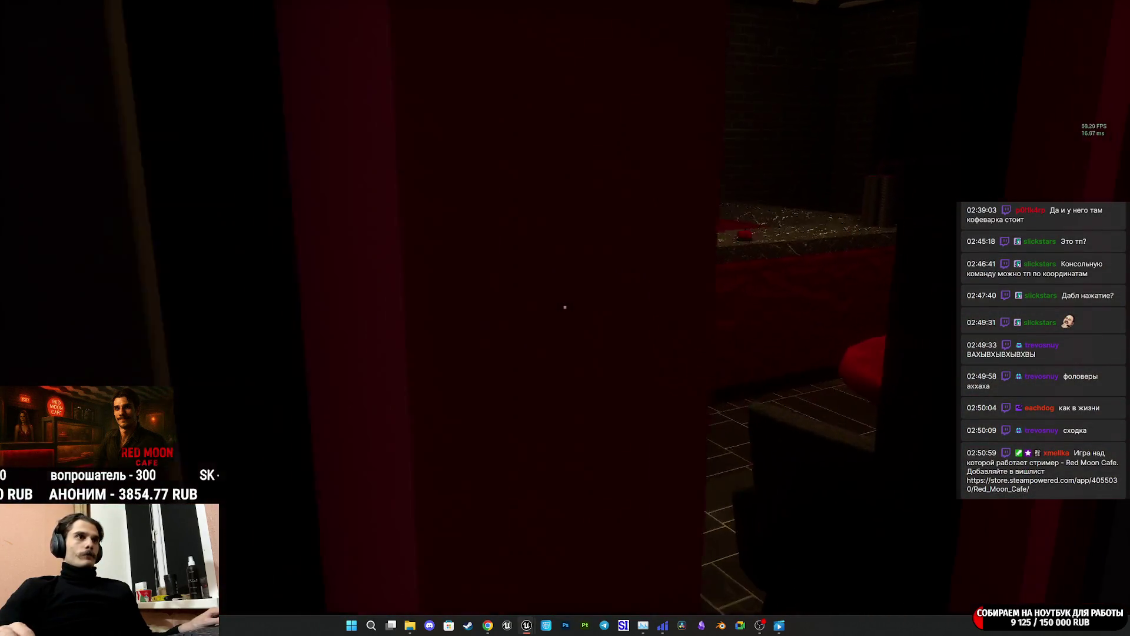
key(s)
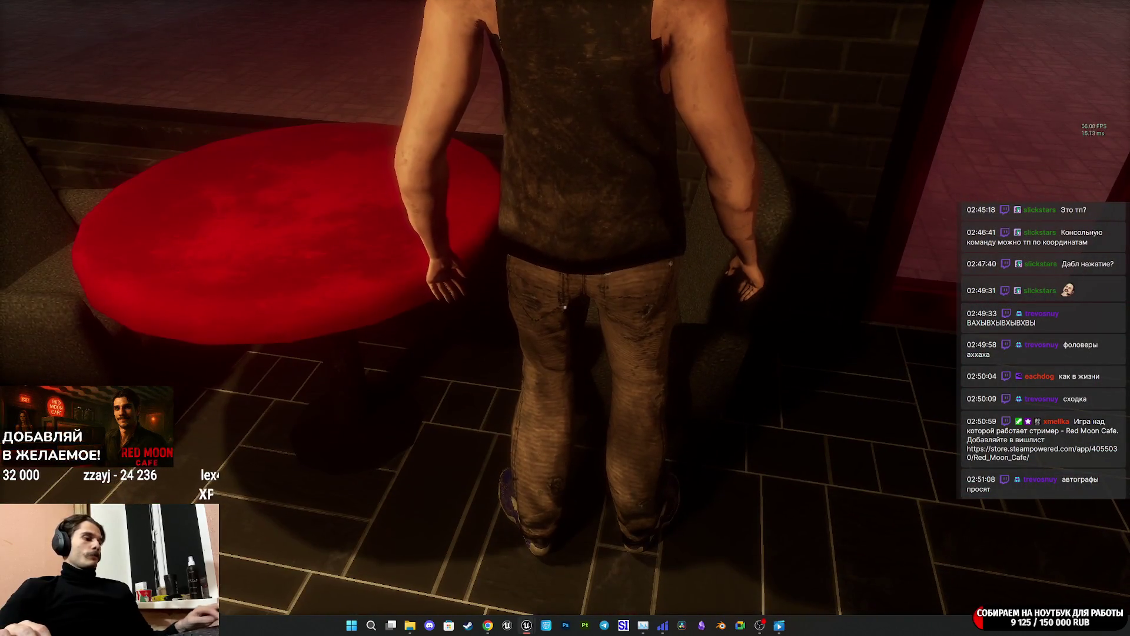
Toggle the navmesh debug display on and off, then eject with F8 and end the session.
key(p)
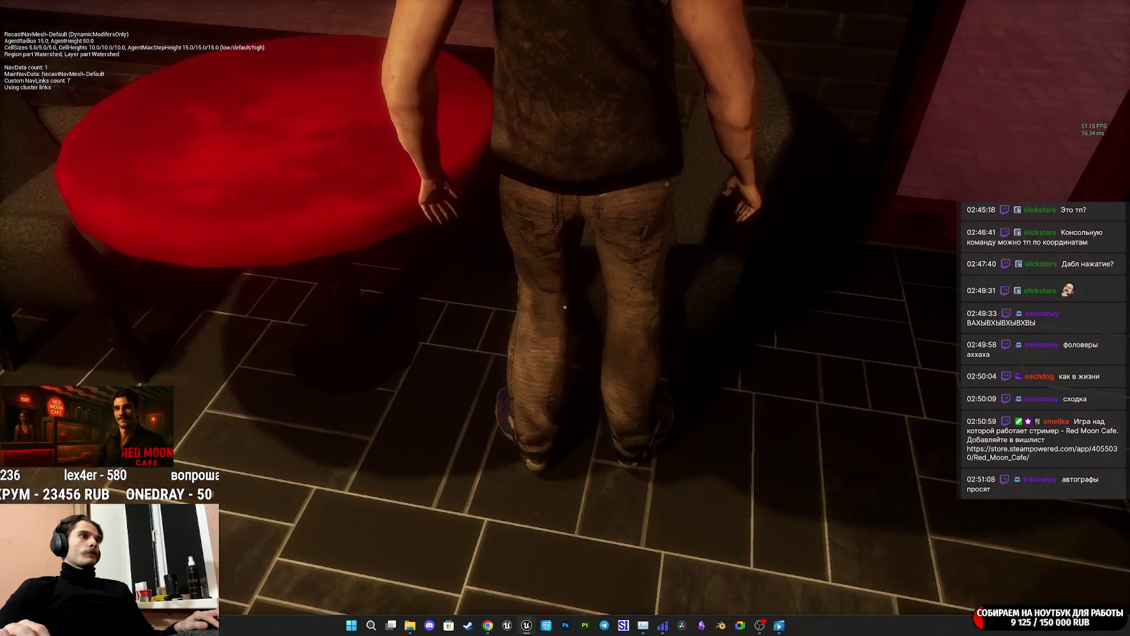
key(p)
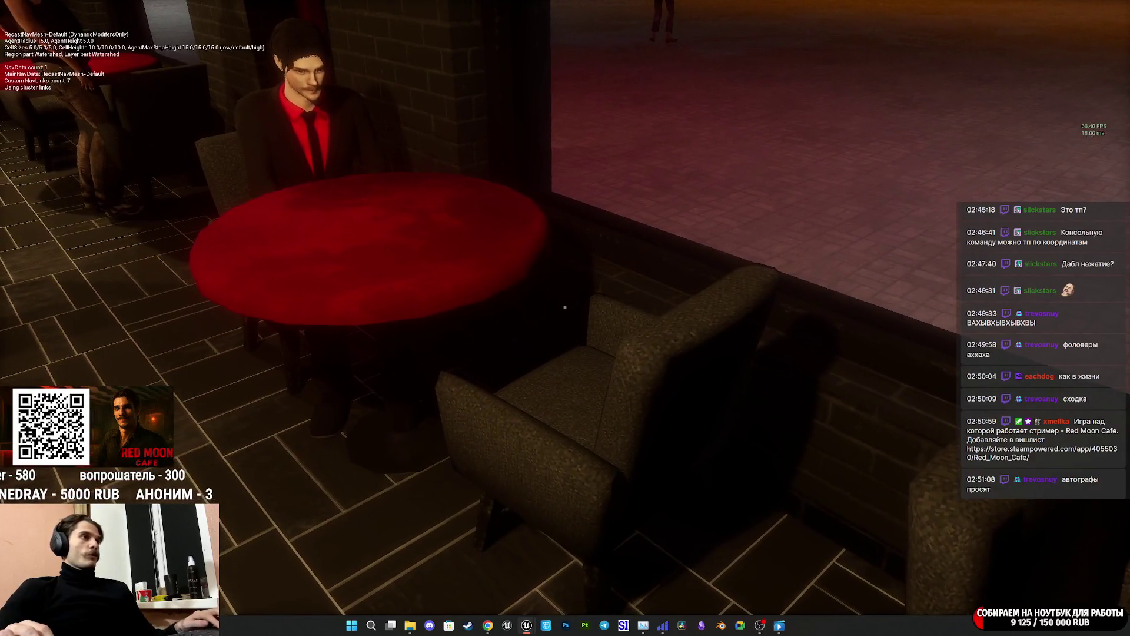
key(F8)
key(Escape)
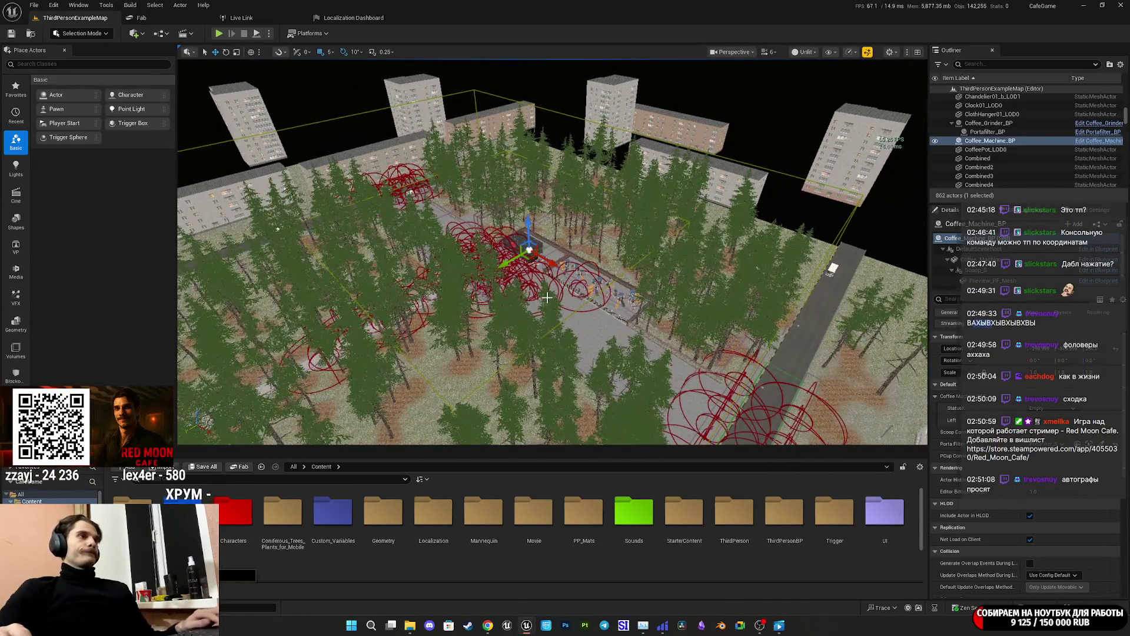
Focus the view on the coffee machine, then start Play with the game view fullscreen.
key(p)
scroll(545, 299, up, 5)
key(f)
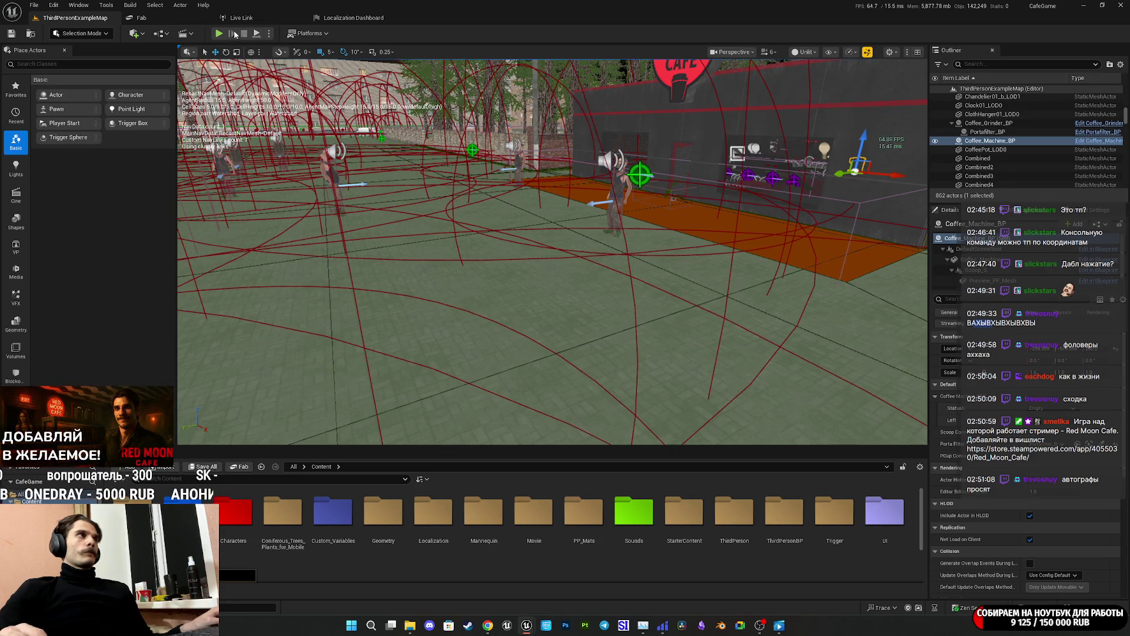
click(220, 33)
key(F11)
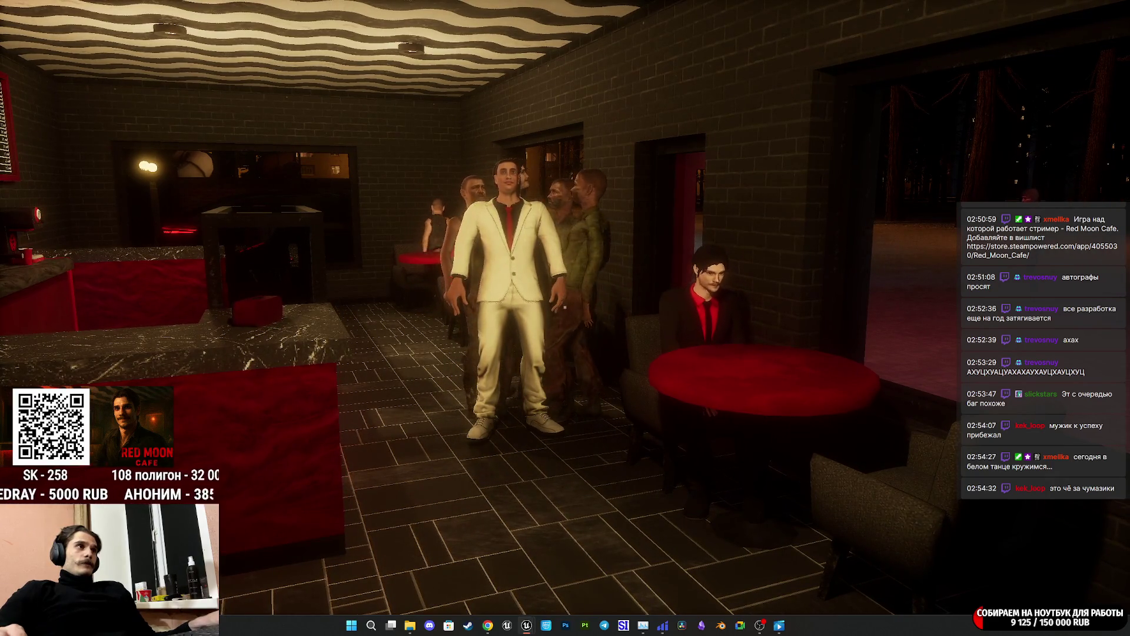
Leave the crowded-customer play-test and return to the full editor layout.
key(F11)
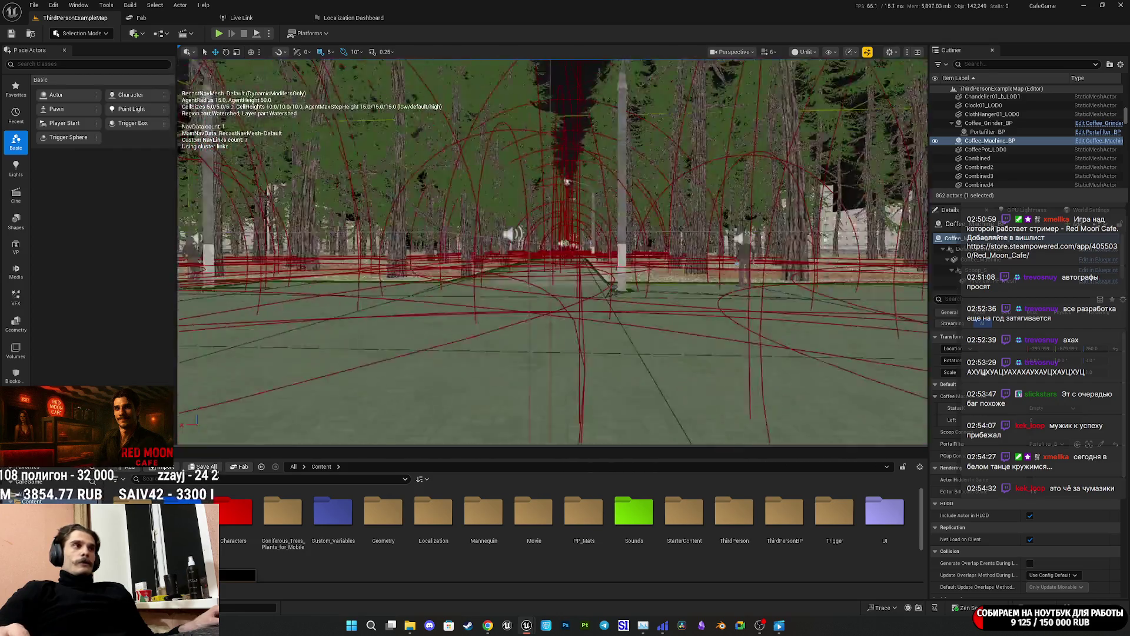
Select the NavMeshBoundsVolume and stretch its Y brush size to about 39650 to reach the street.
drag(567, 181, 567, 195)
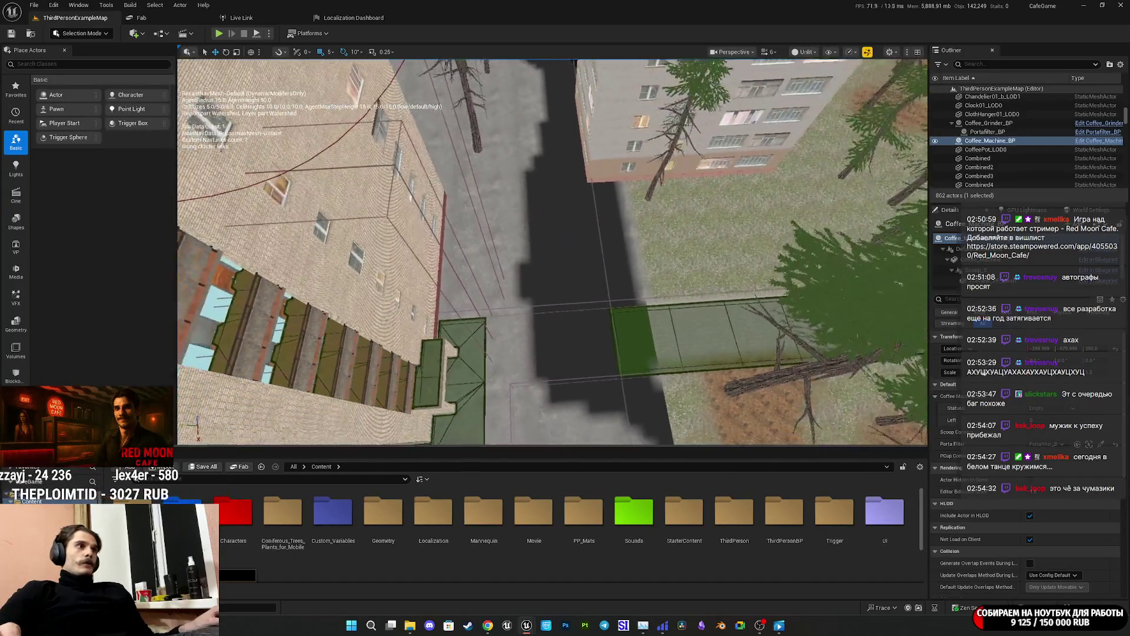
scroll(553, 253, up, 3)
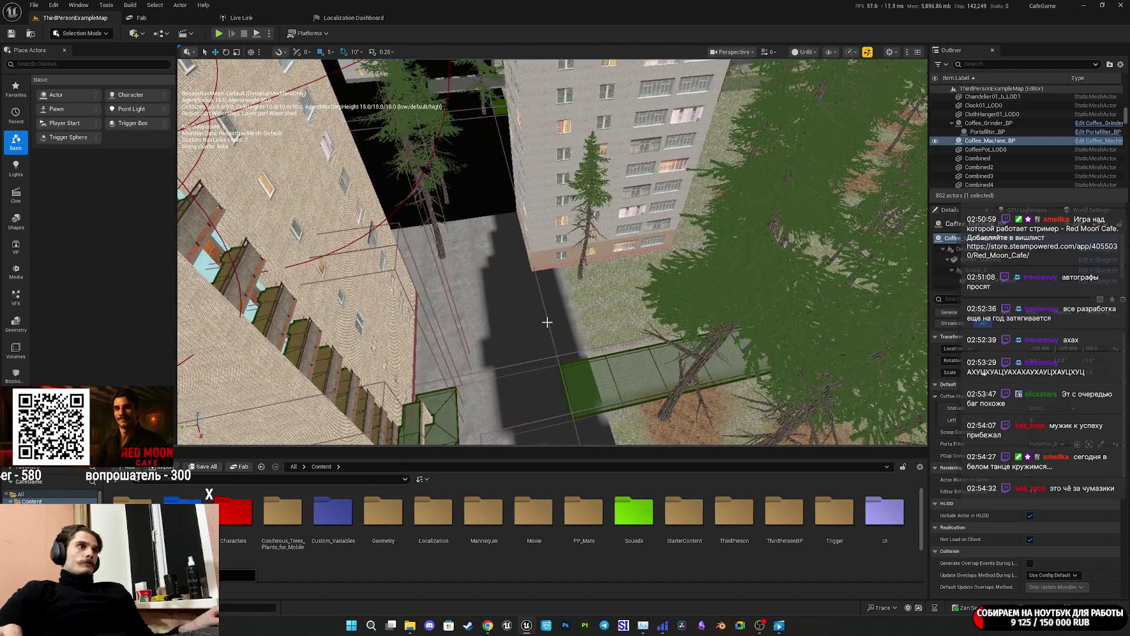
click(548, 322)
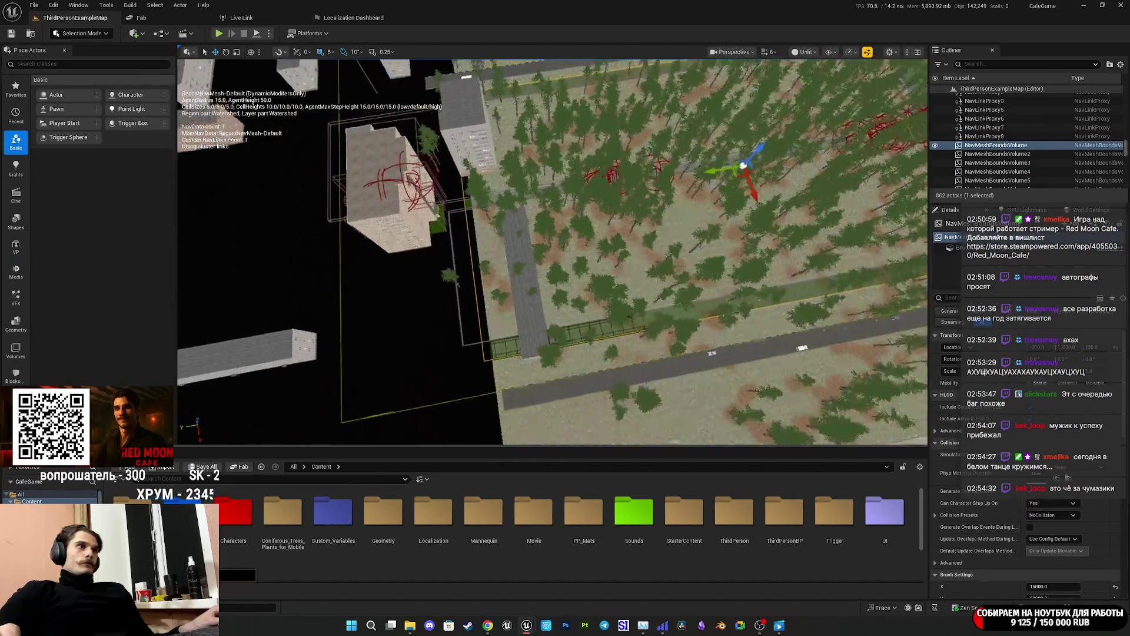
scroll(838, 359, up, 10)
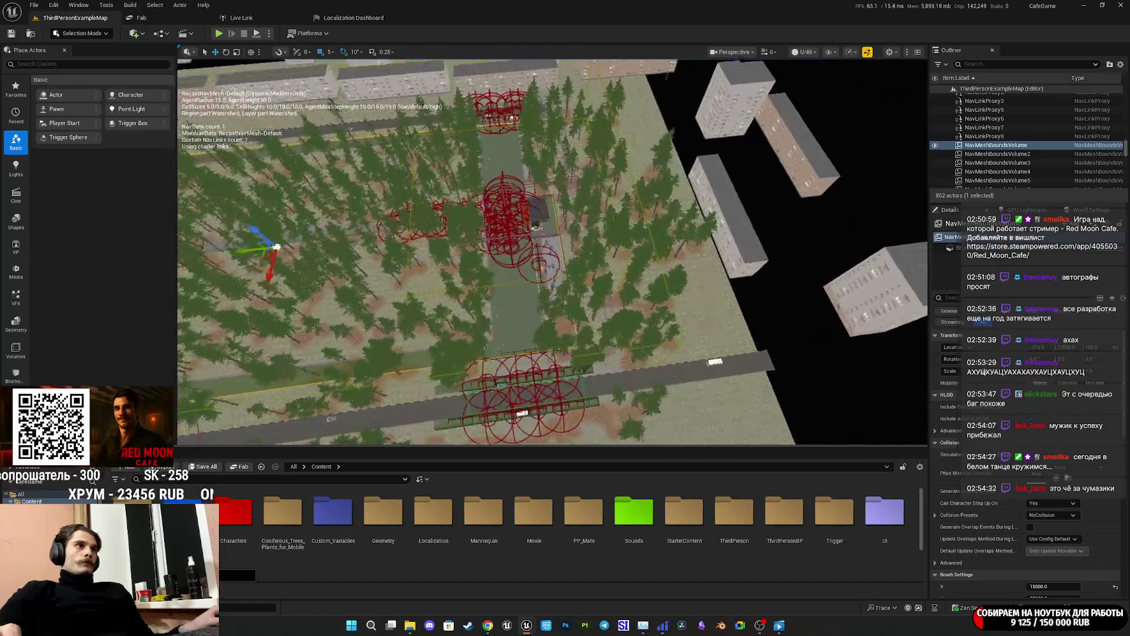
drag(837, 359, 566, 291)
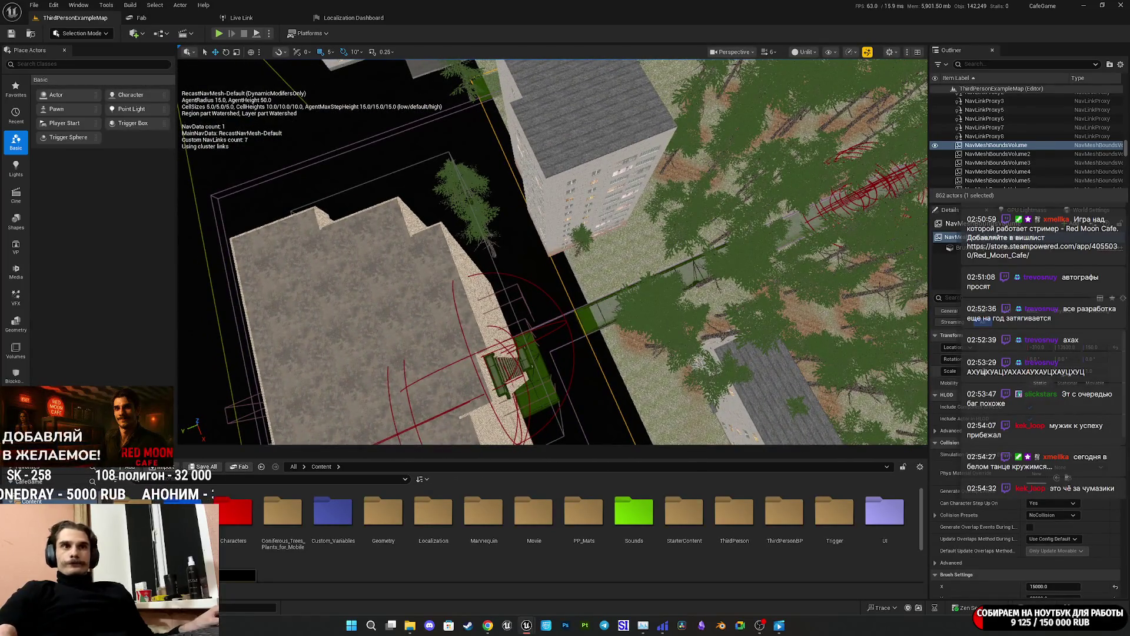
scroll(1028, 471, down, 4)
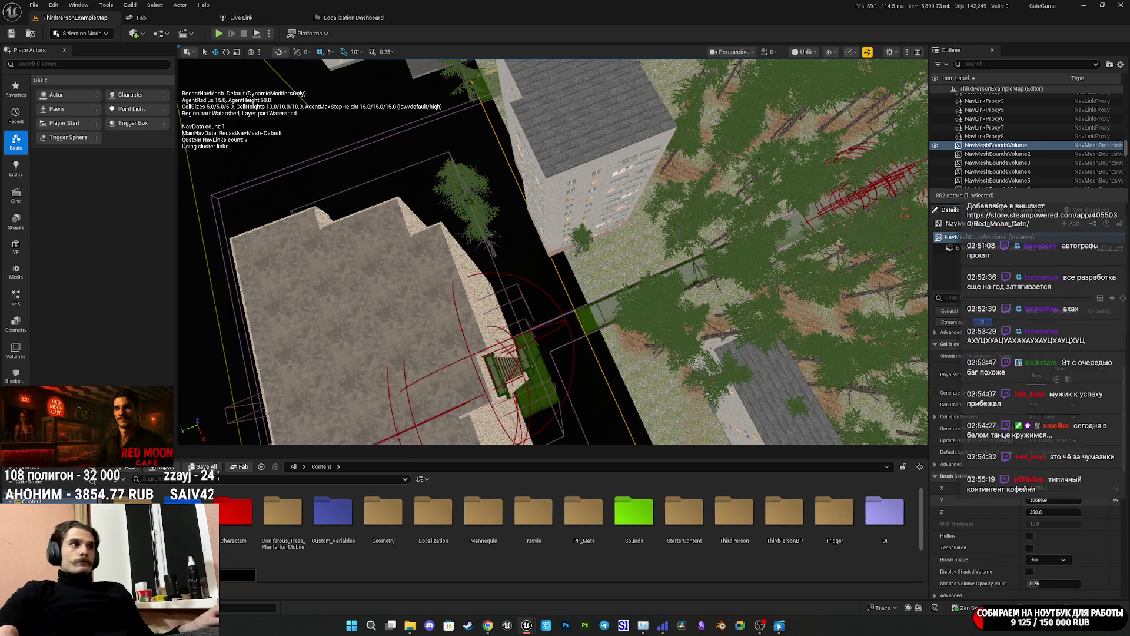
drag(1038, 500, 1084, 500)
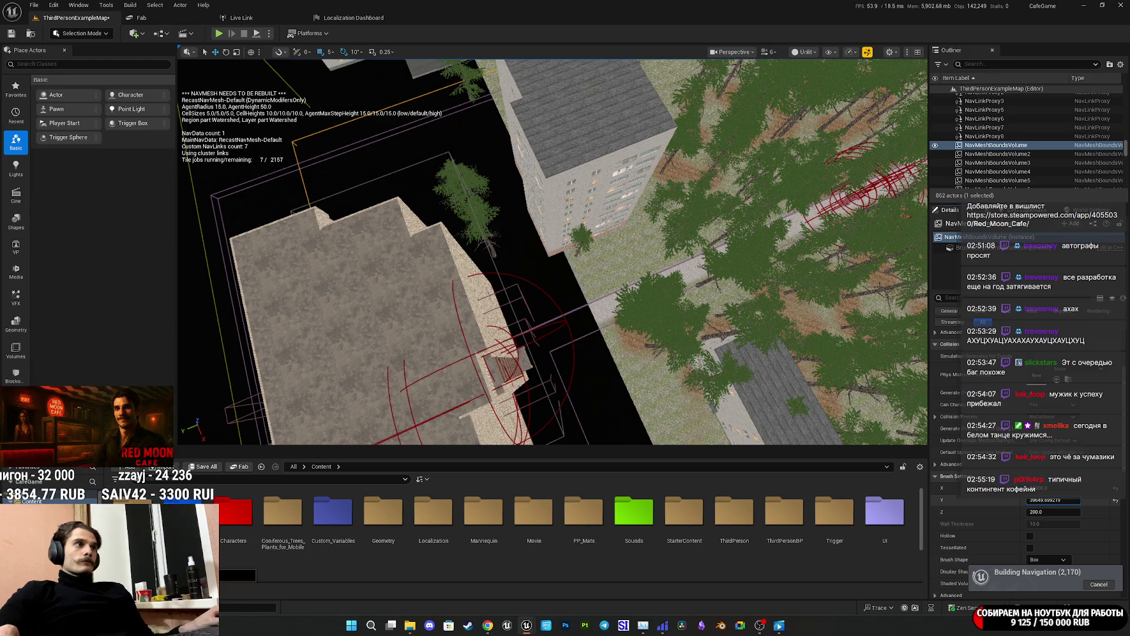
Save the map, run Build Paths, close the map-check log, and save the level again.
click(196, 466)
click(623, 414)
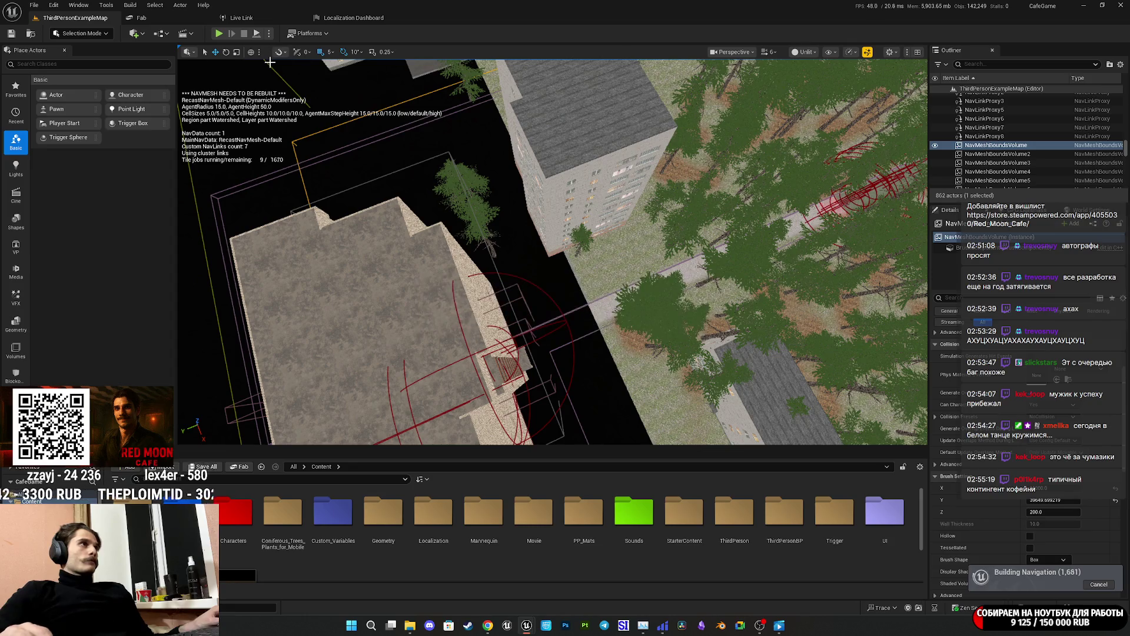
click(130, 5)
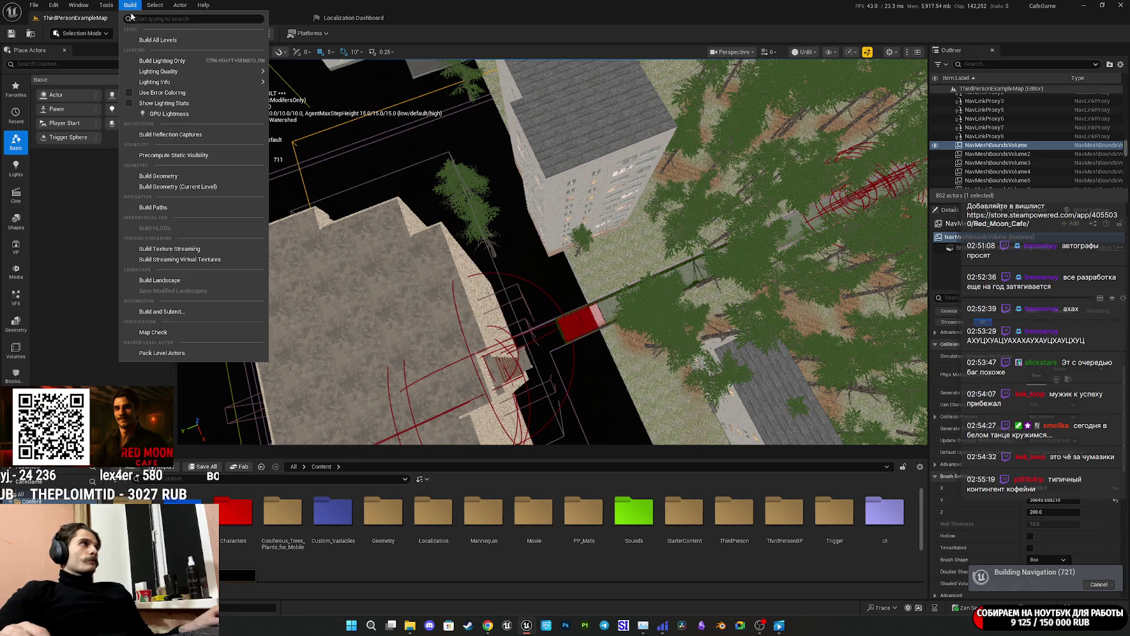
click(169, 207)
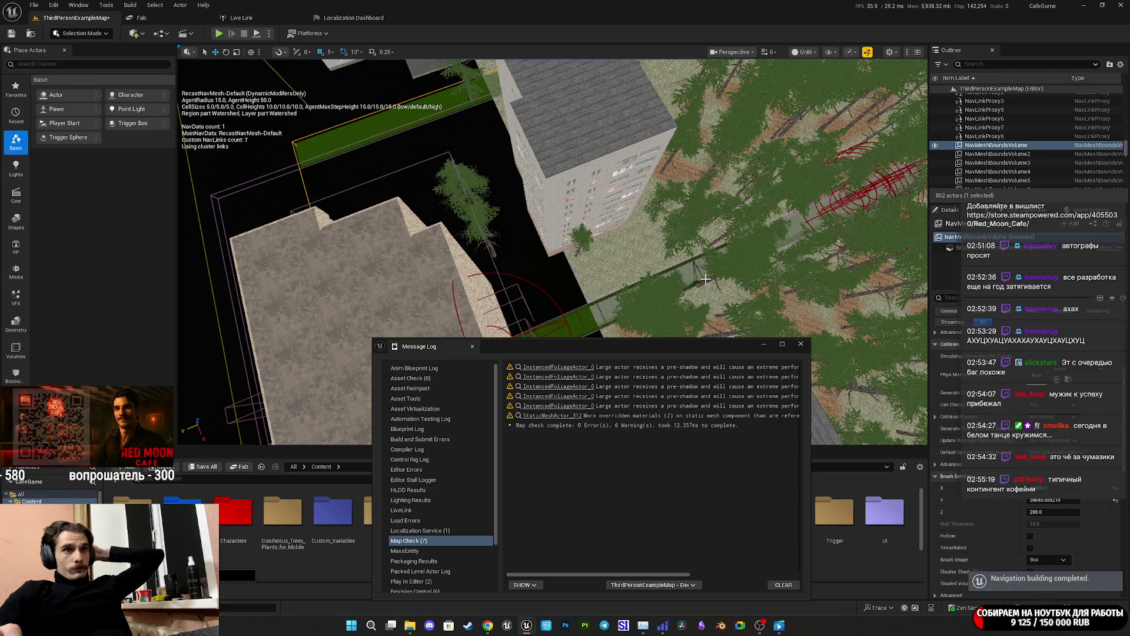
click(800, 344)
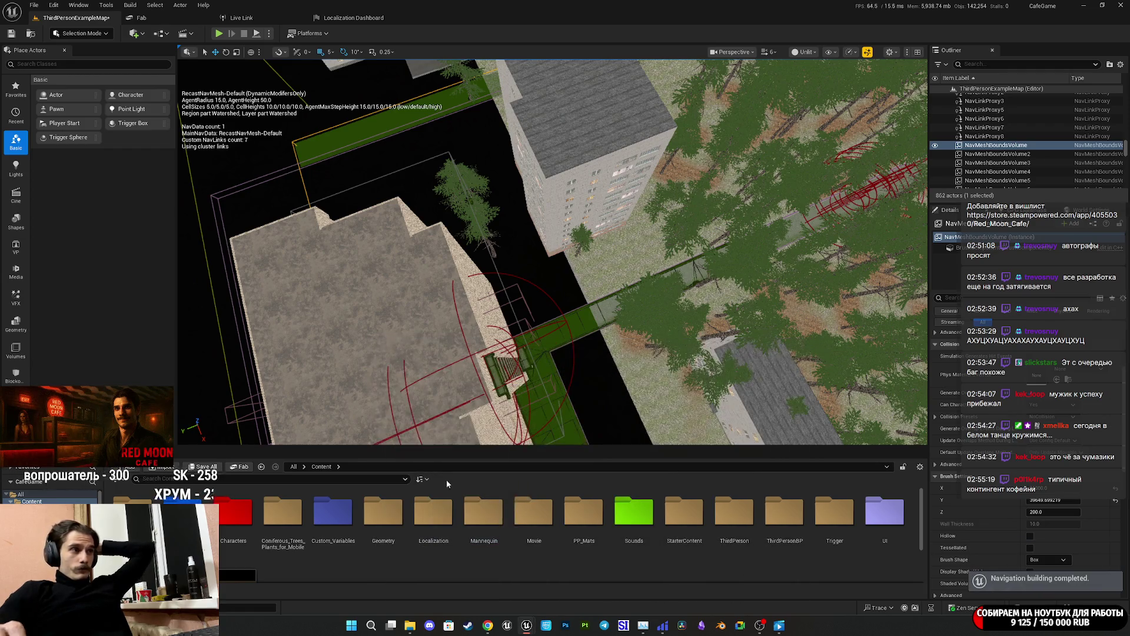
click(205, 468)
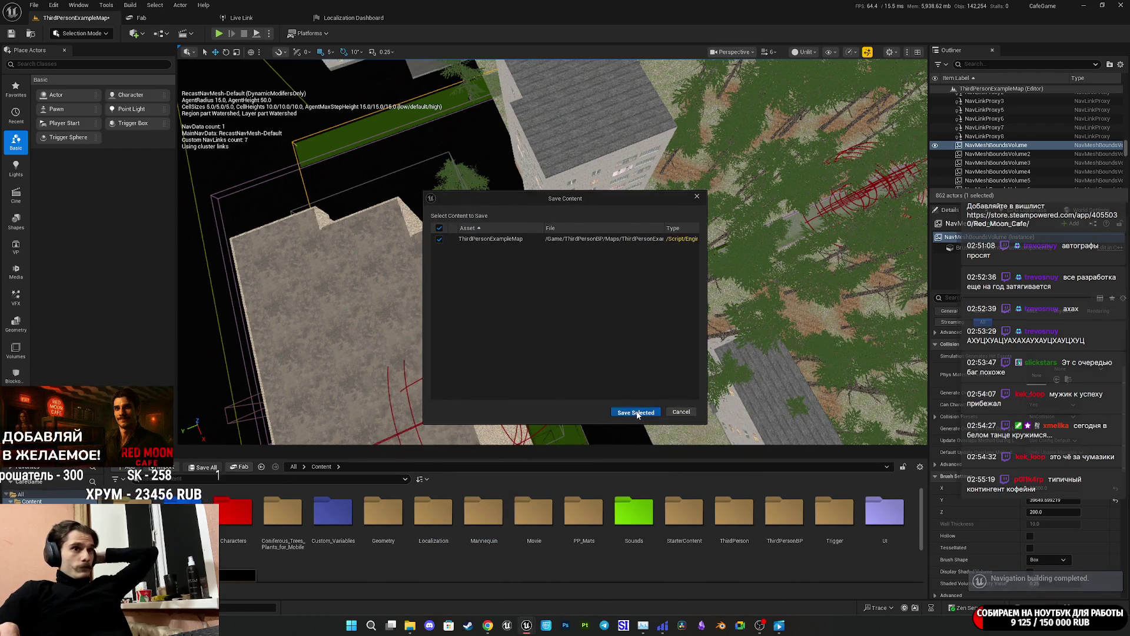
Save ThirdPersonExampleMap and check the rebuilt navmesh bridging the gap between buildings.
click(636, 412)
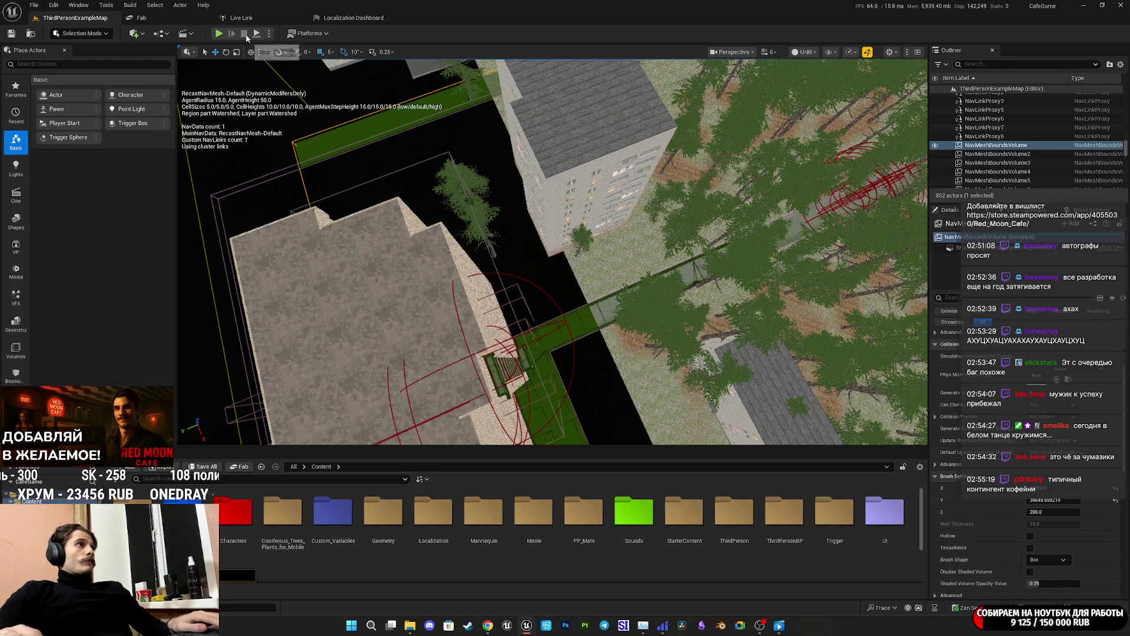
scroll(553, 252, down, 5)
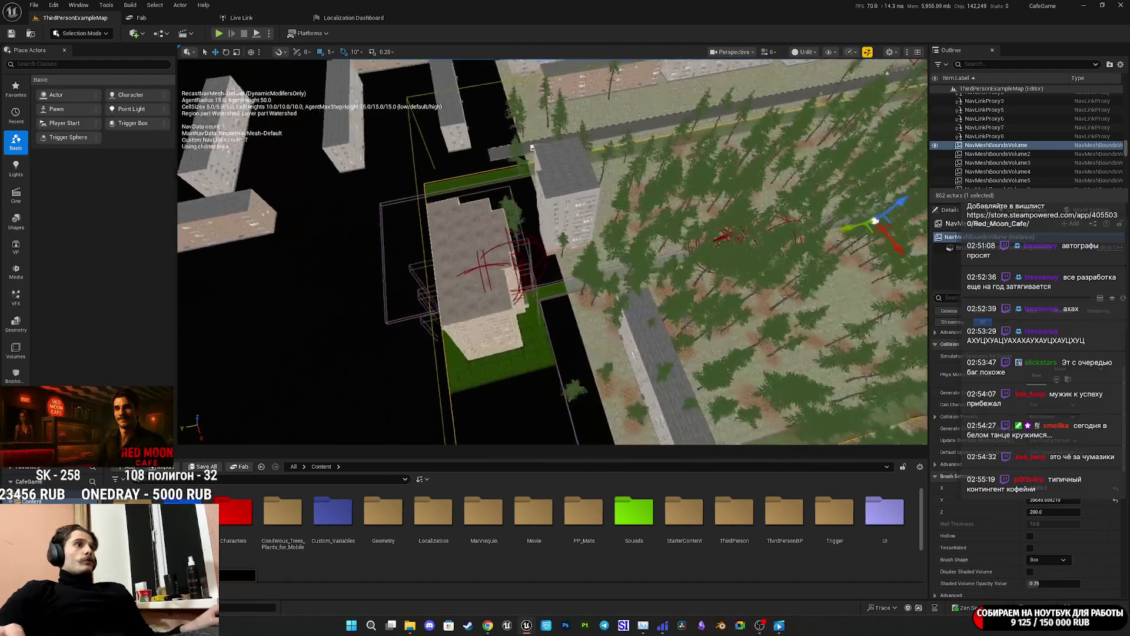
scroll(552, 252, up, 5)
scroll(553, 252, down, 5)
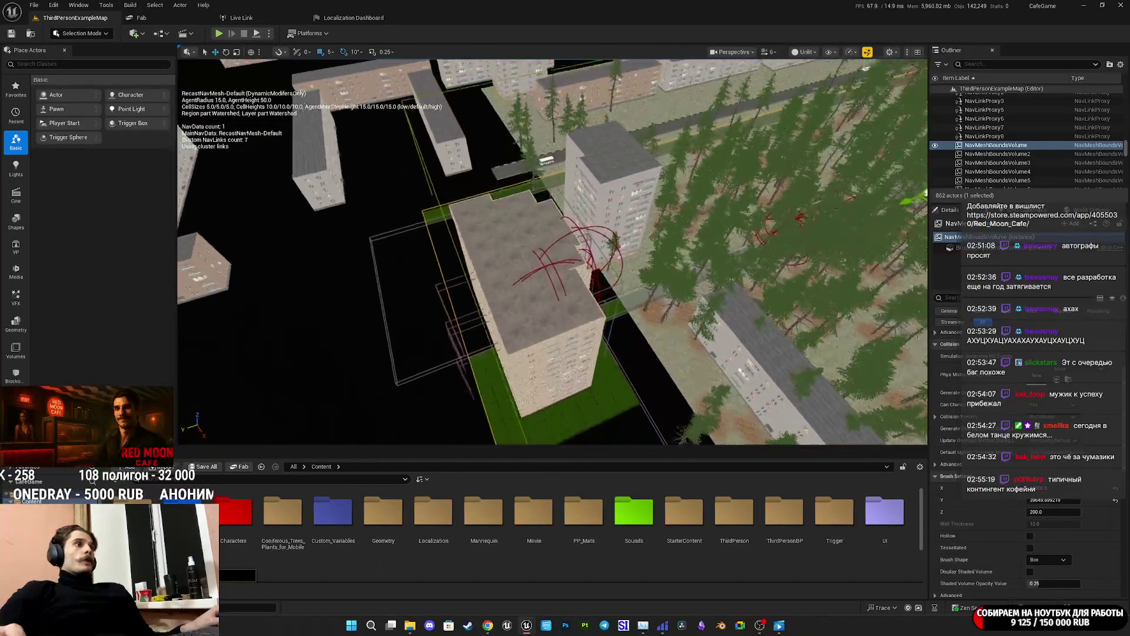
scroll(469, 224, up, 2)
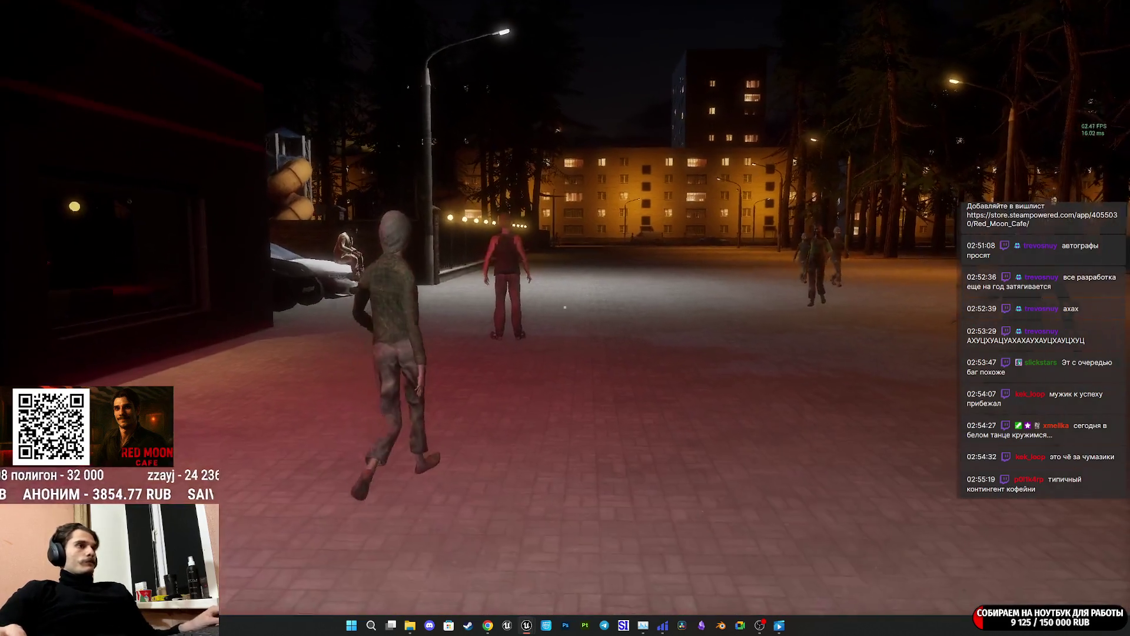
Walk to the street customers, push one, toggle the AI debug overlay, then stop play.
key(w)
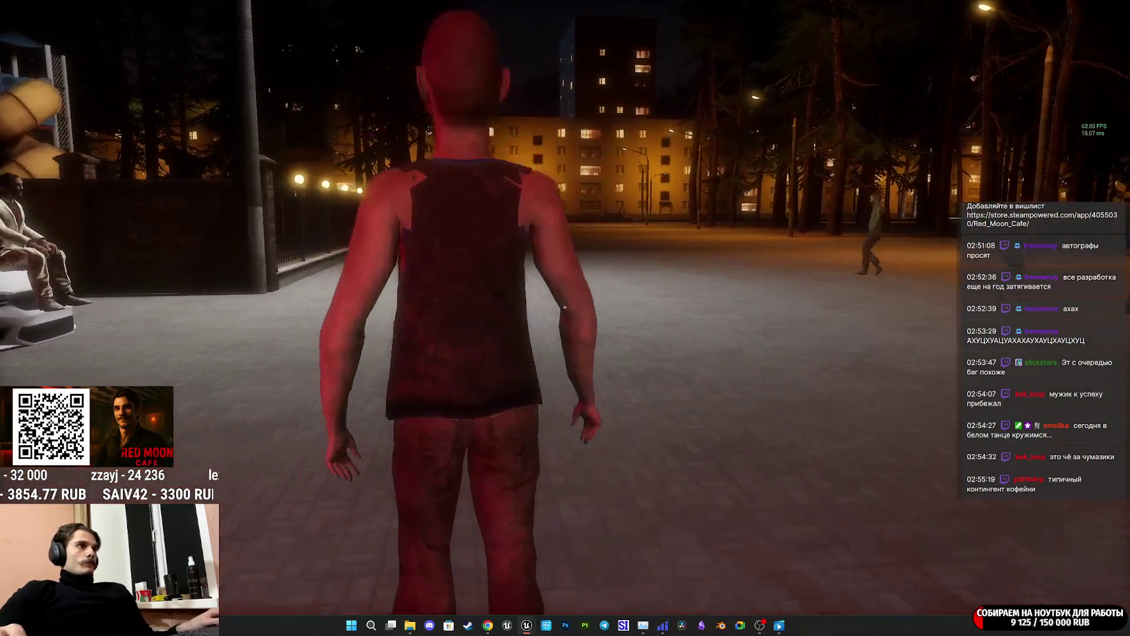
click(565, 306)
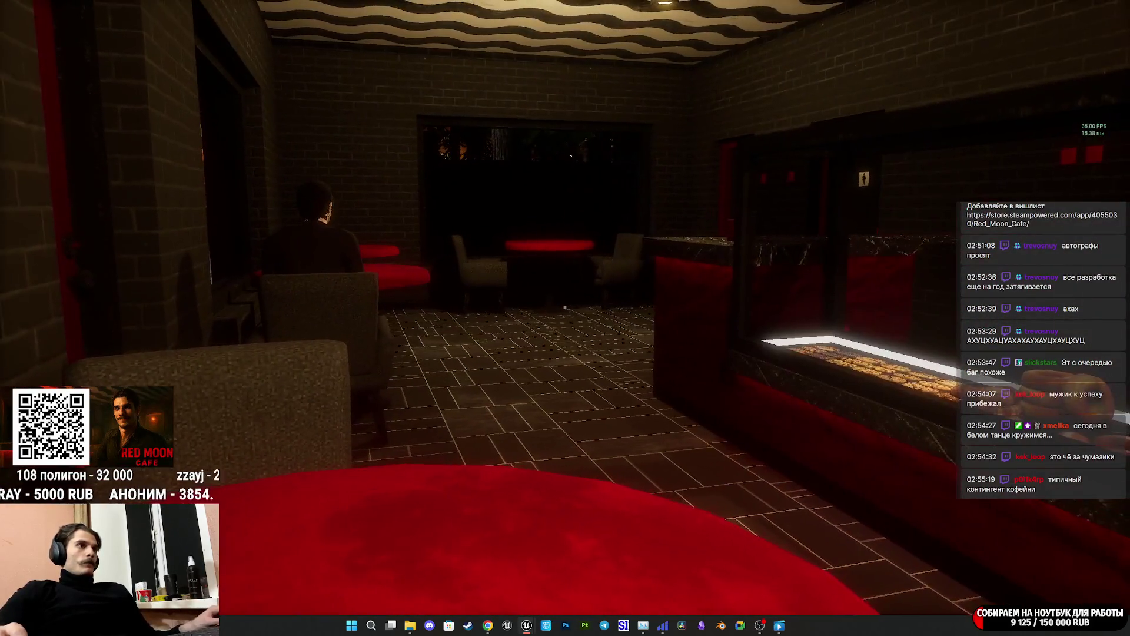
key(apostrophe)
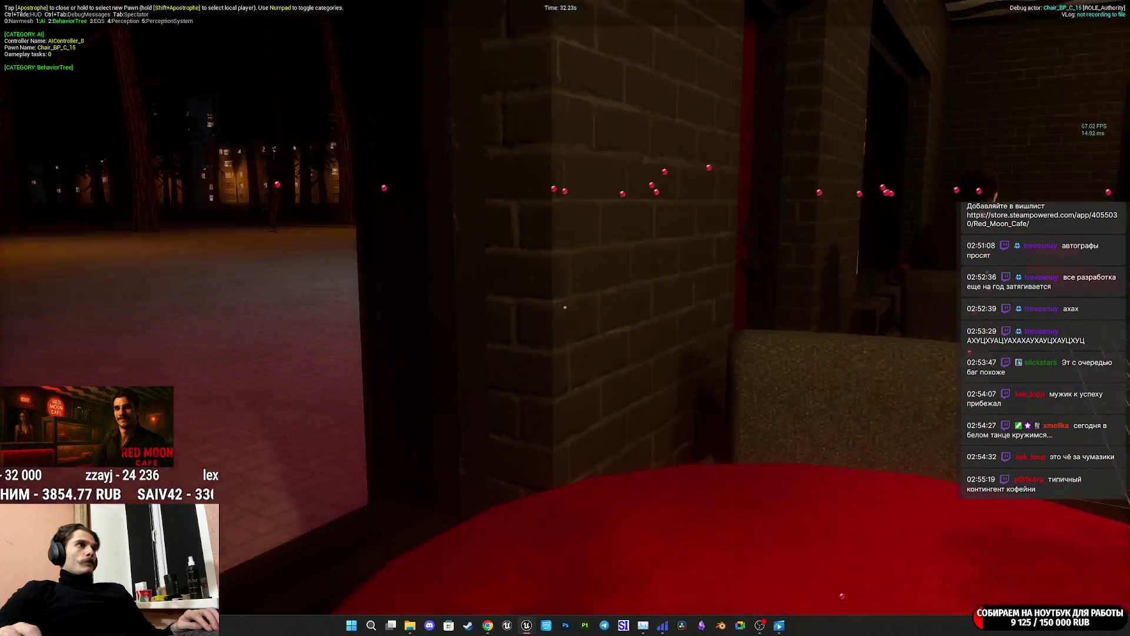
key(apostrophe)
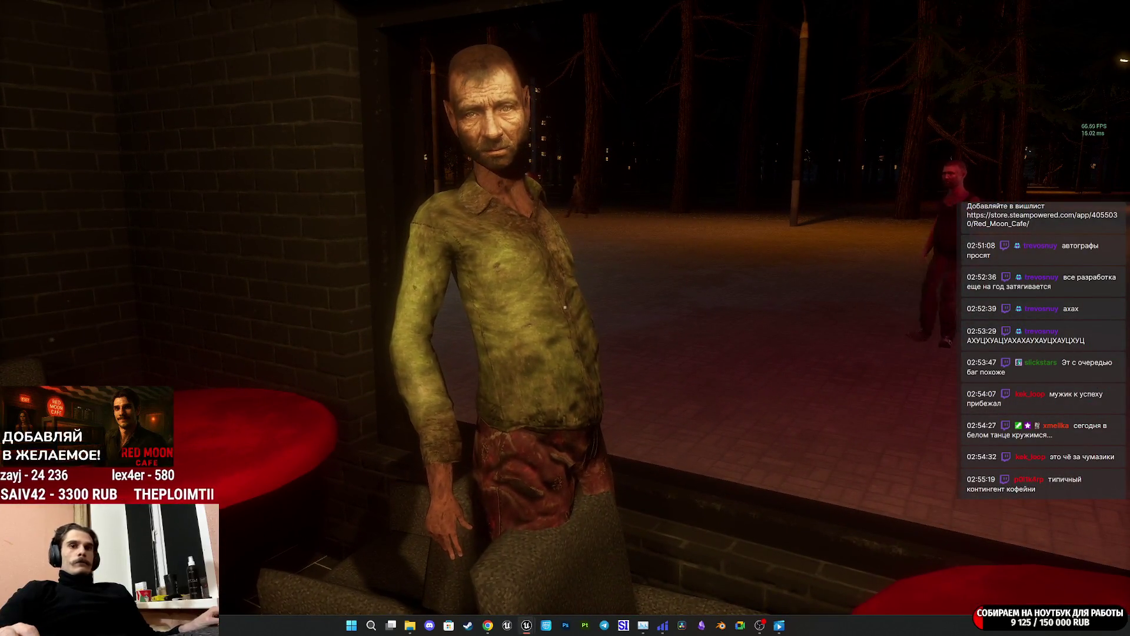
key(Escape)
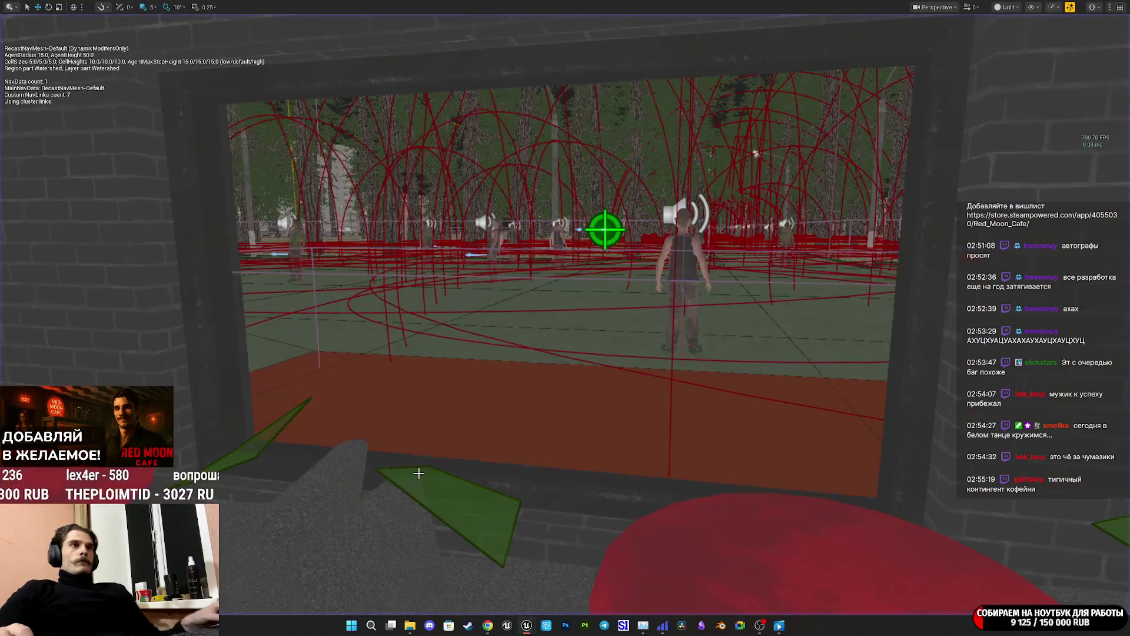
Restore the editor layout, fly through the cafe to the red table, and start play.
key(F11)
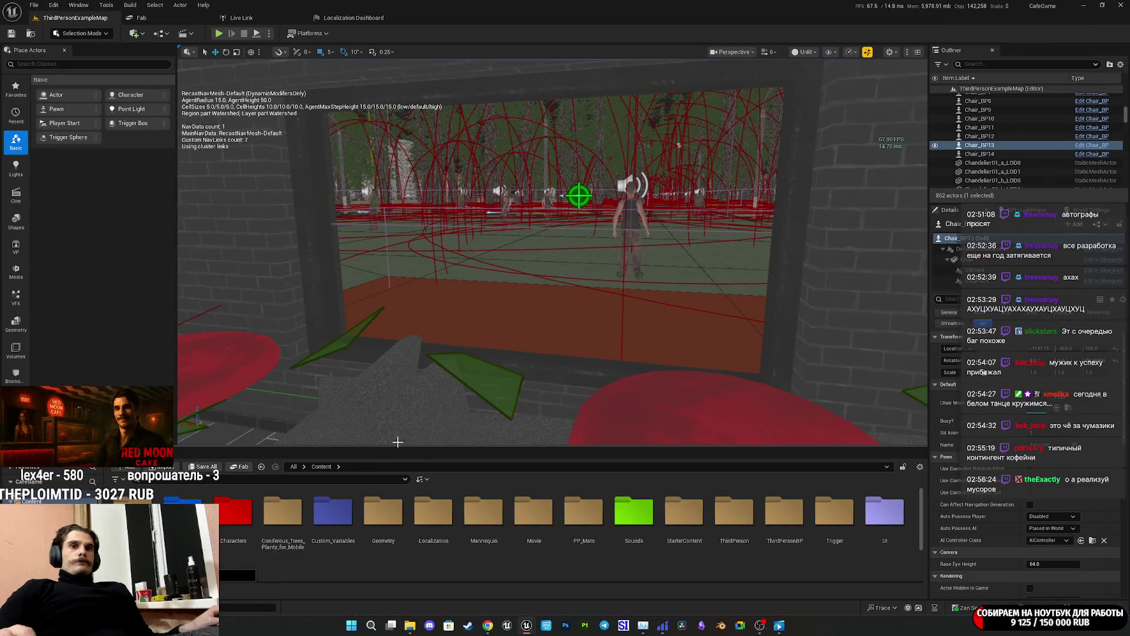
drag(485, 360, 498, 356)
mouse_move(589, 303)
mouse_down()
mouse_move(622, 278)
mouse_move(617, 266)
mouse_up()
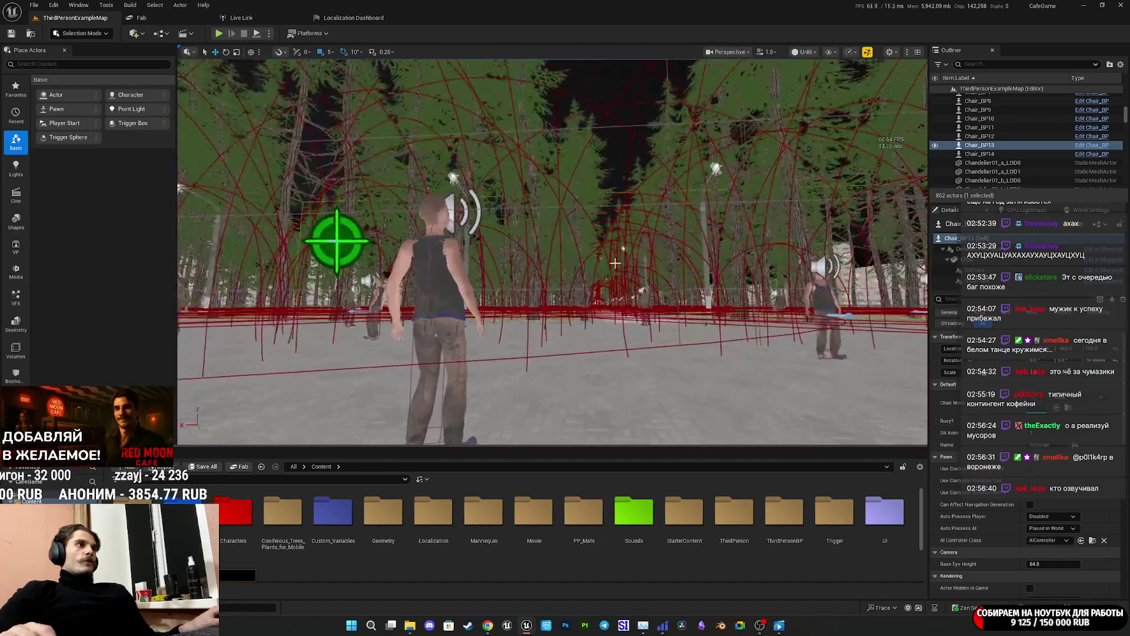
key(alt+p)
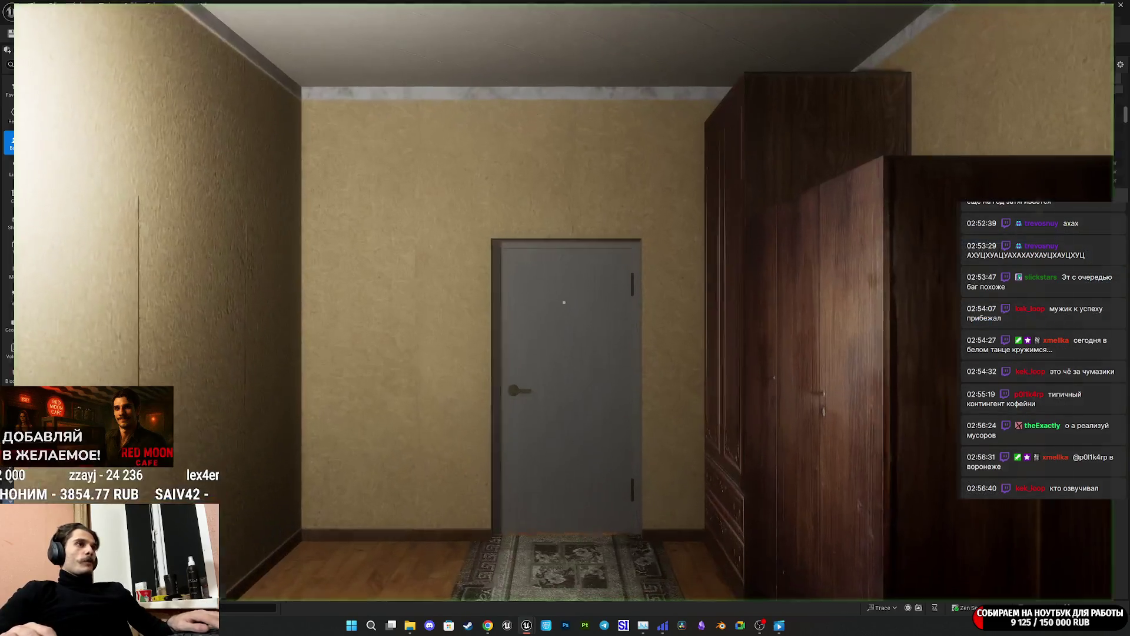
Walk from the hallway past the sofa room and green corridor, then stop play.
key(w)
key(w)
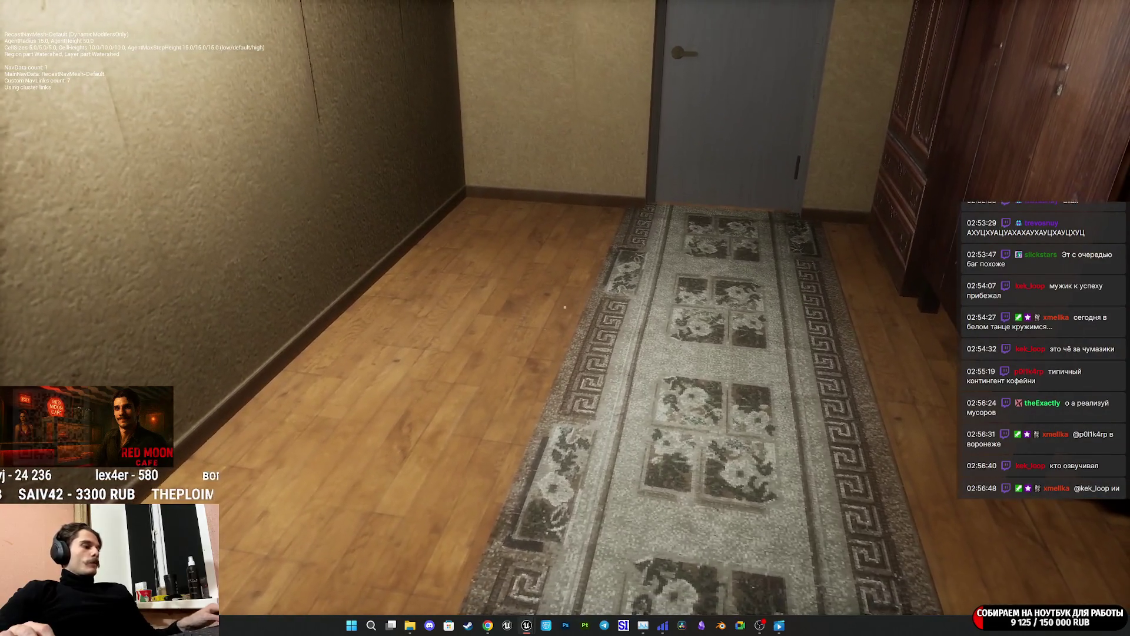
key(w)
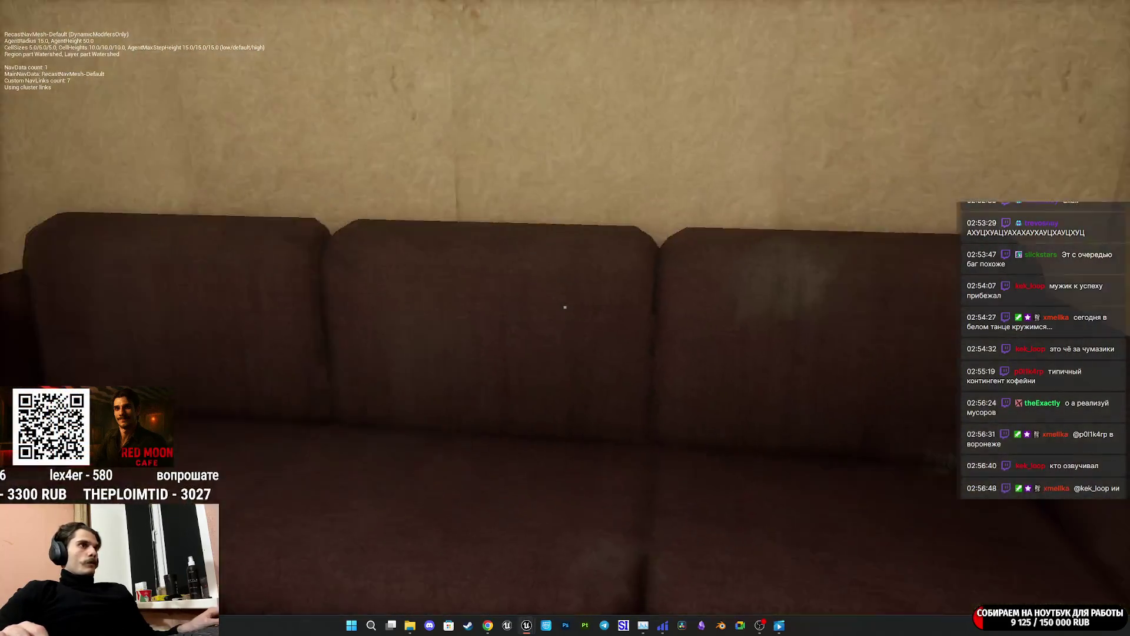
key(w)
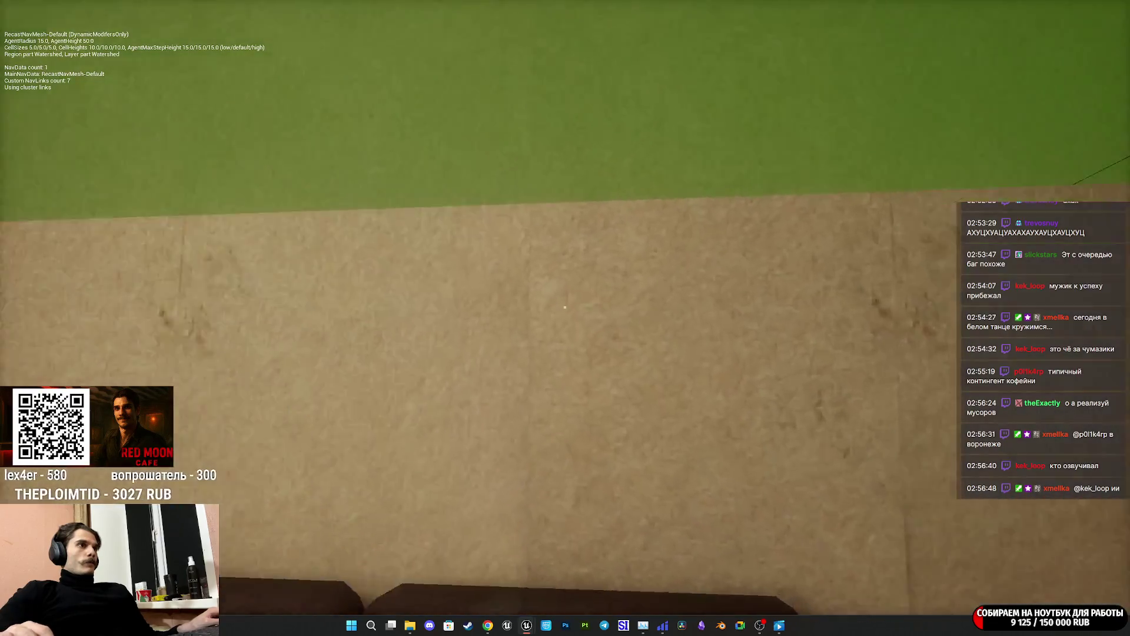
key(w)
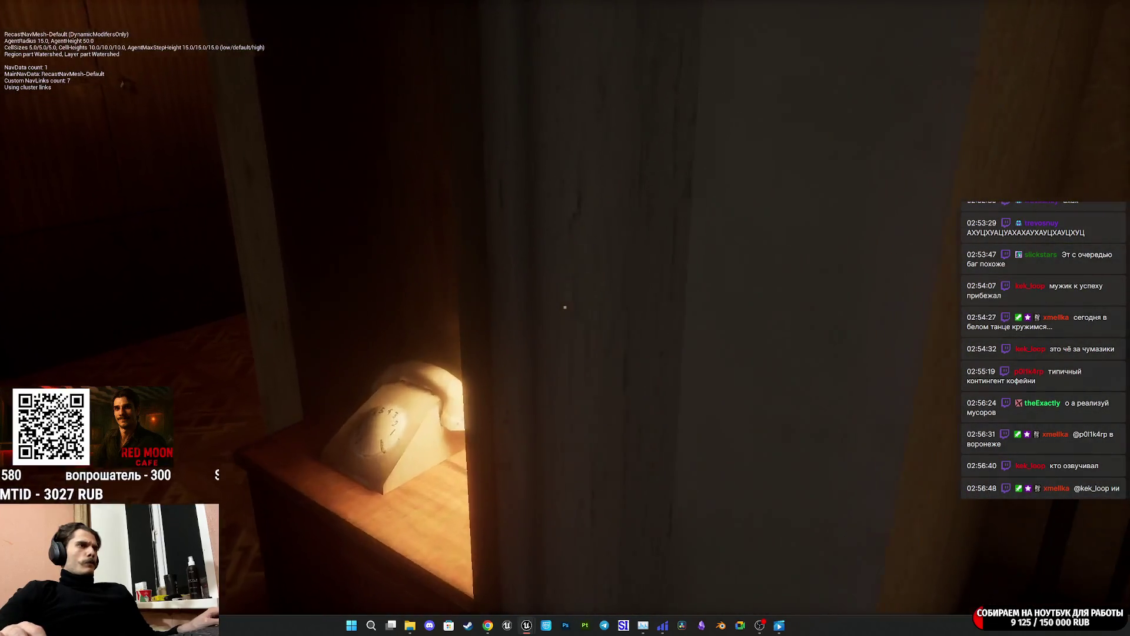
key(w)
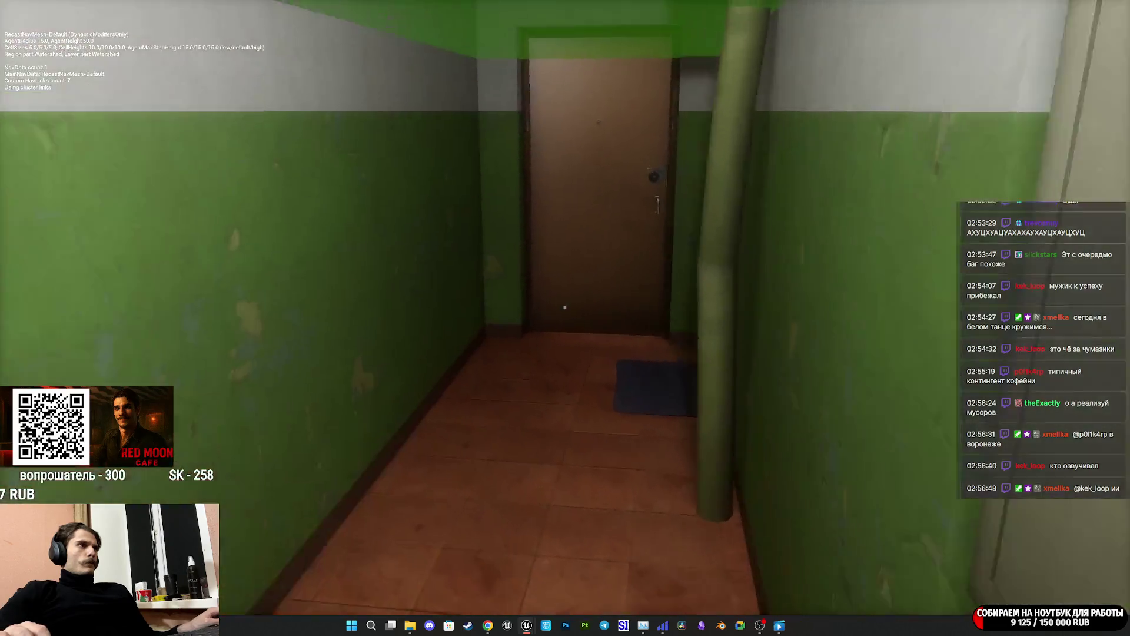
key(w)
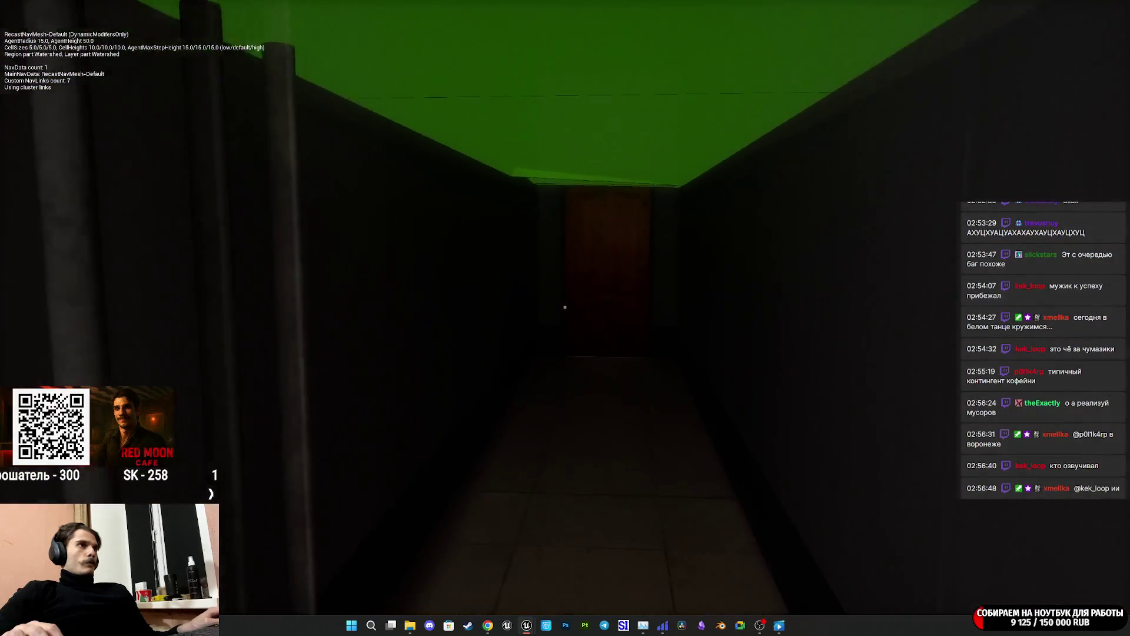
key(w)
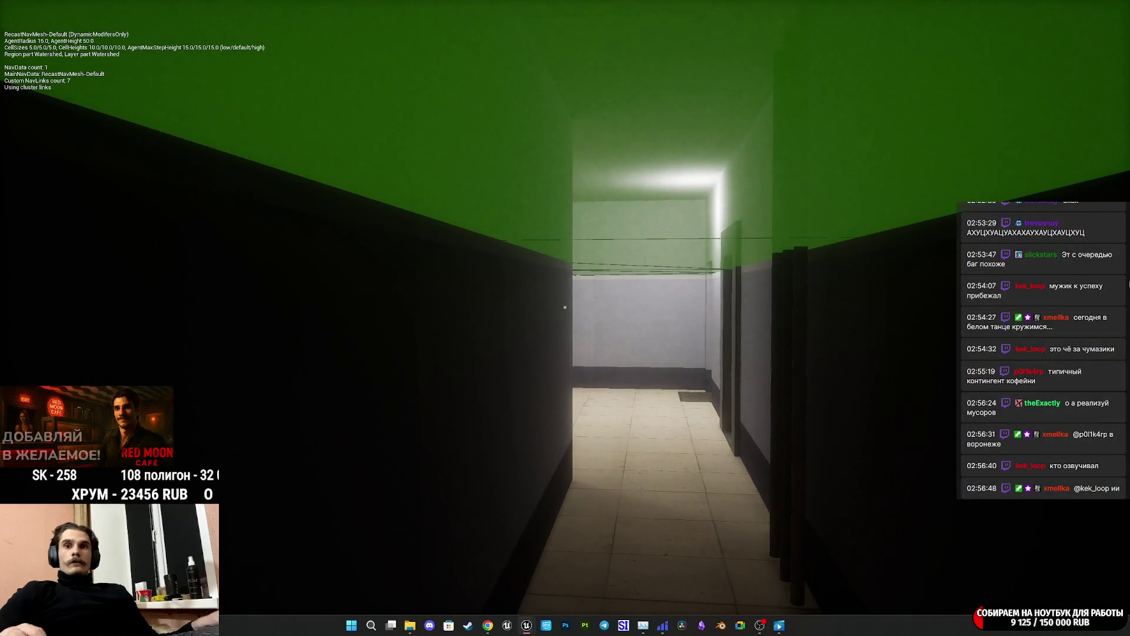
key(Escape)
key(F11)
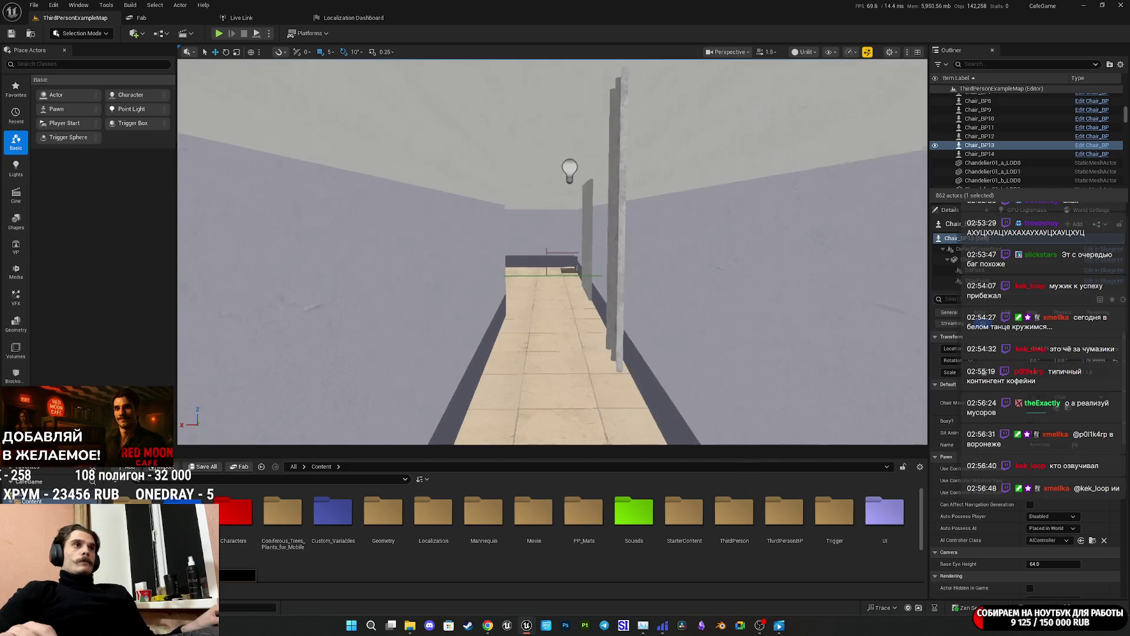
Show the navigation mesh on the hallway floor and zoom in to inspect it.
key(p)
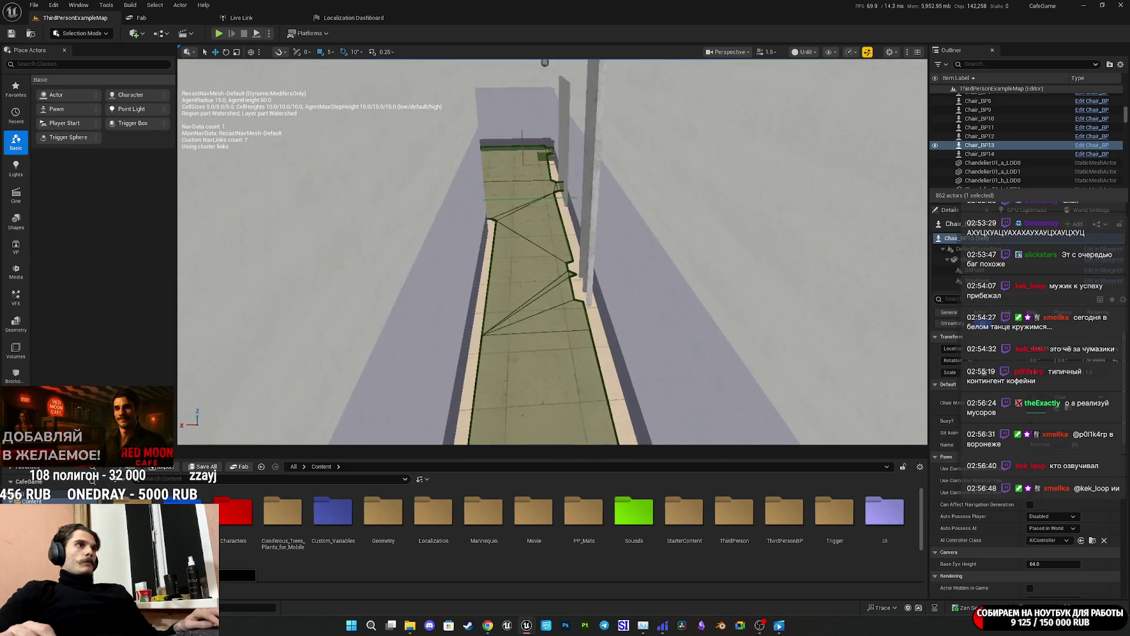
scroll(553, 252, up, 5)
scroll(553, 251, down, 4)
scroll(552, 251, down, 2)
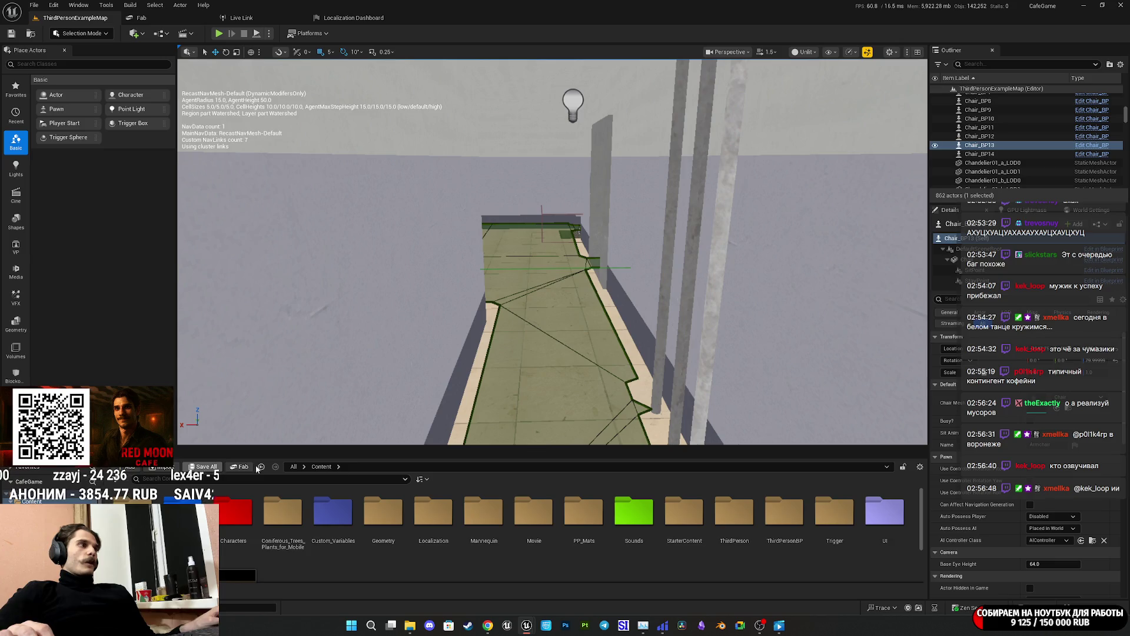
key(alt+Tab)
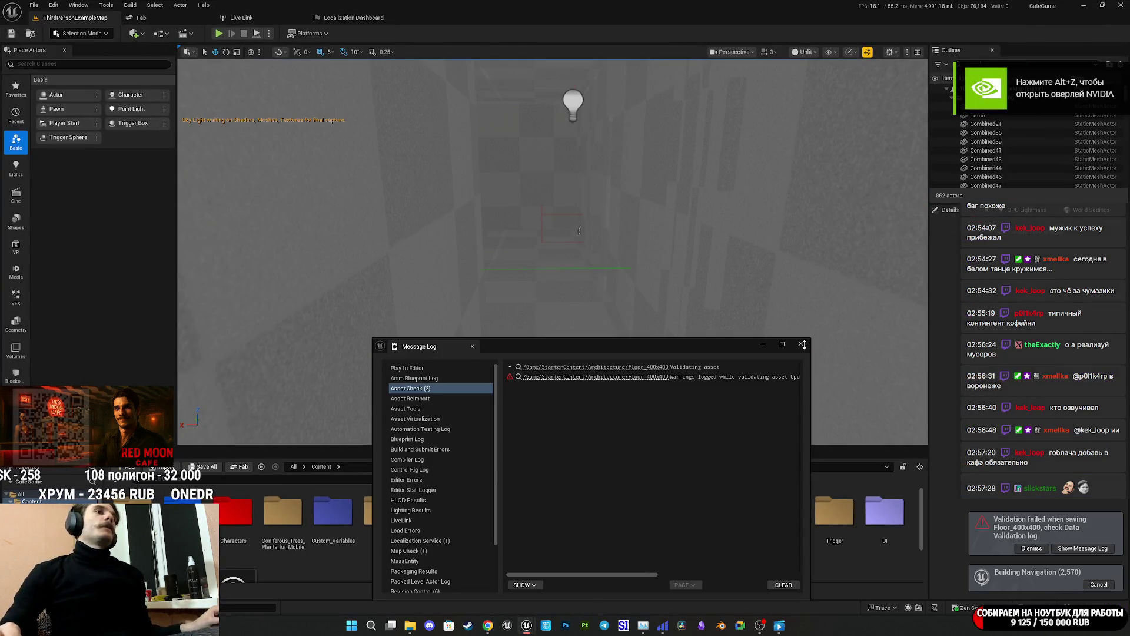
Close the Message Log, dismiss the re-open notification, show the walkway navmesh, and start playing.
click(803, 344)
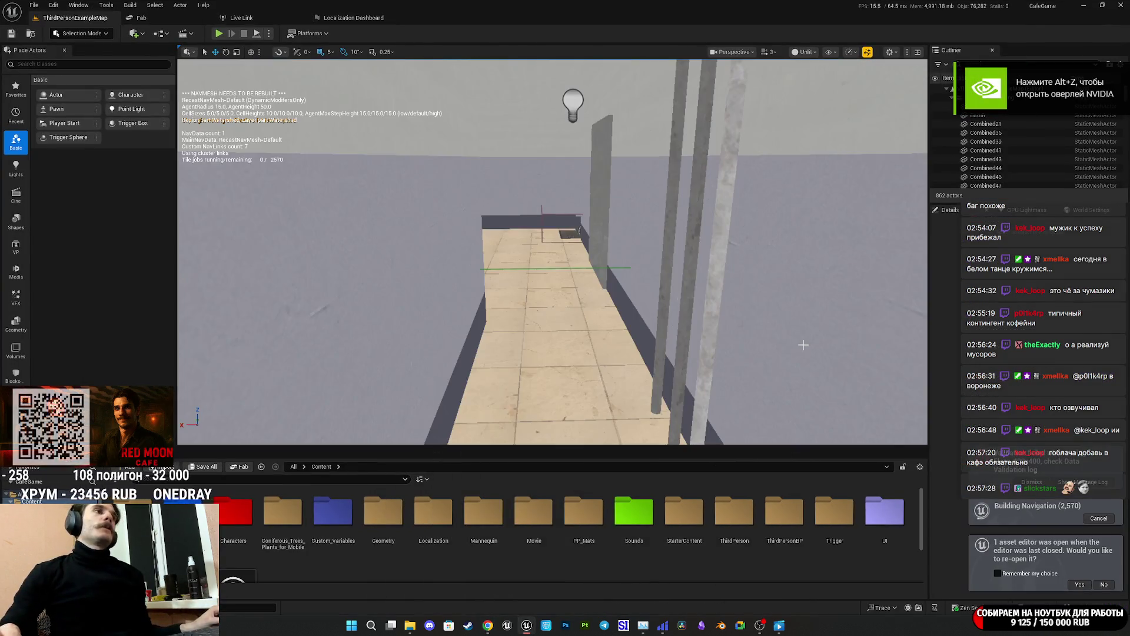
scroll(711, 310, up, 5)
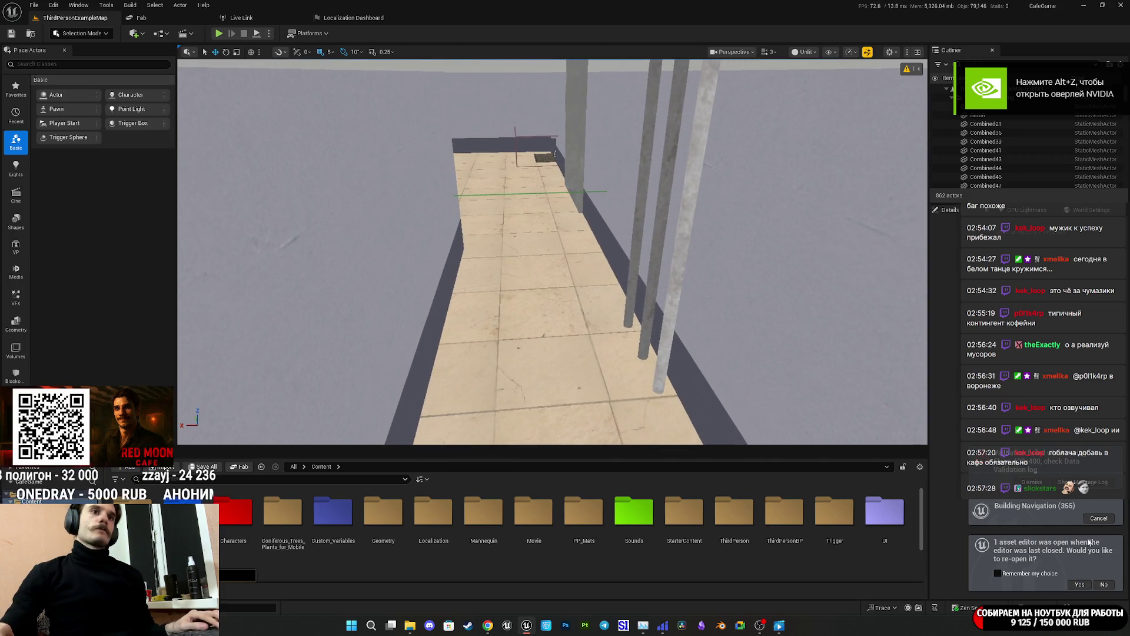
click(1104, 584)
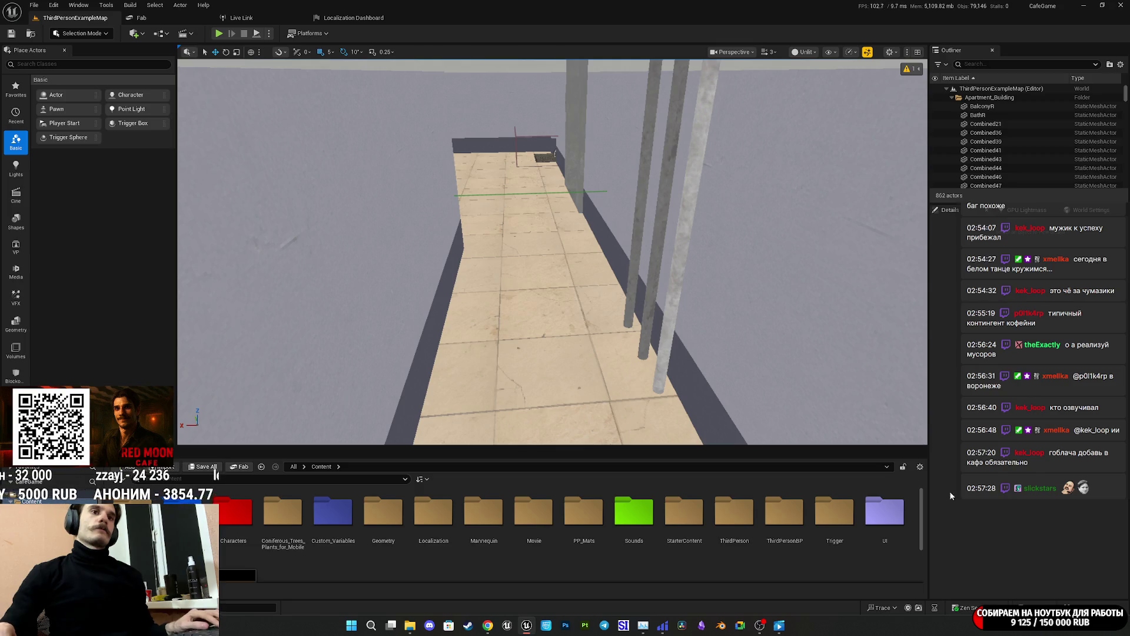
scroll(607, 310, up, 3)
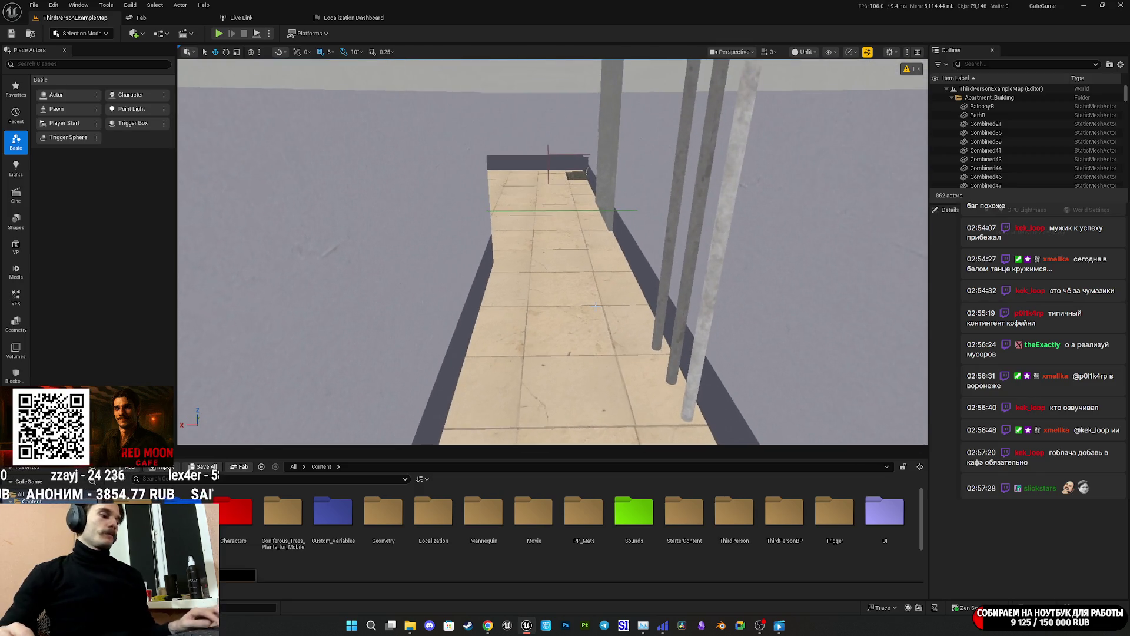
key(p)
key(p)
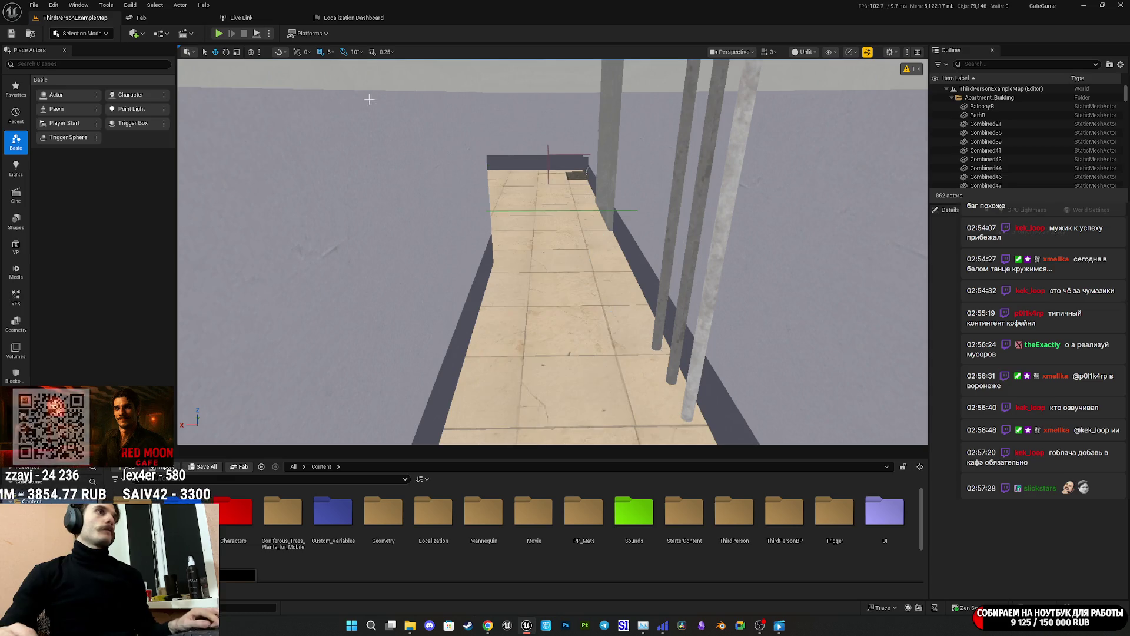
click(219, 34)
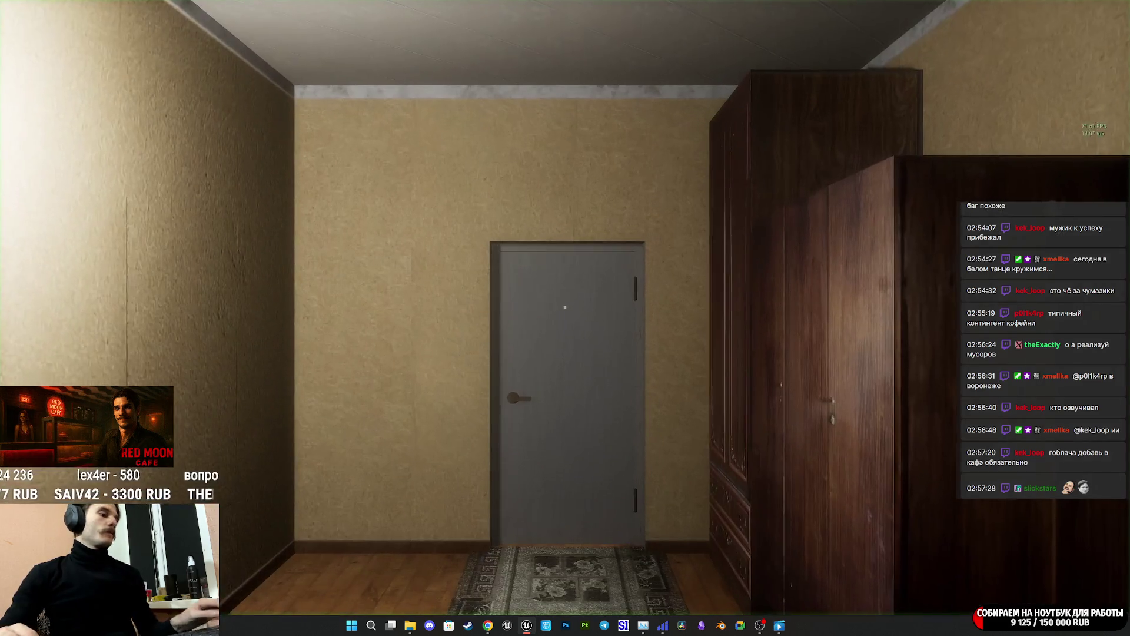
Walk through the grey door and sofa room into the dark hallway with the telephone.
key(w)
key(p)
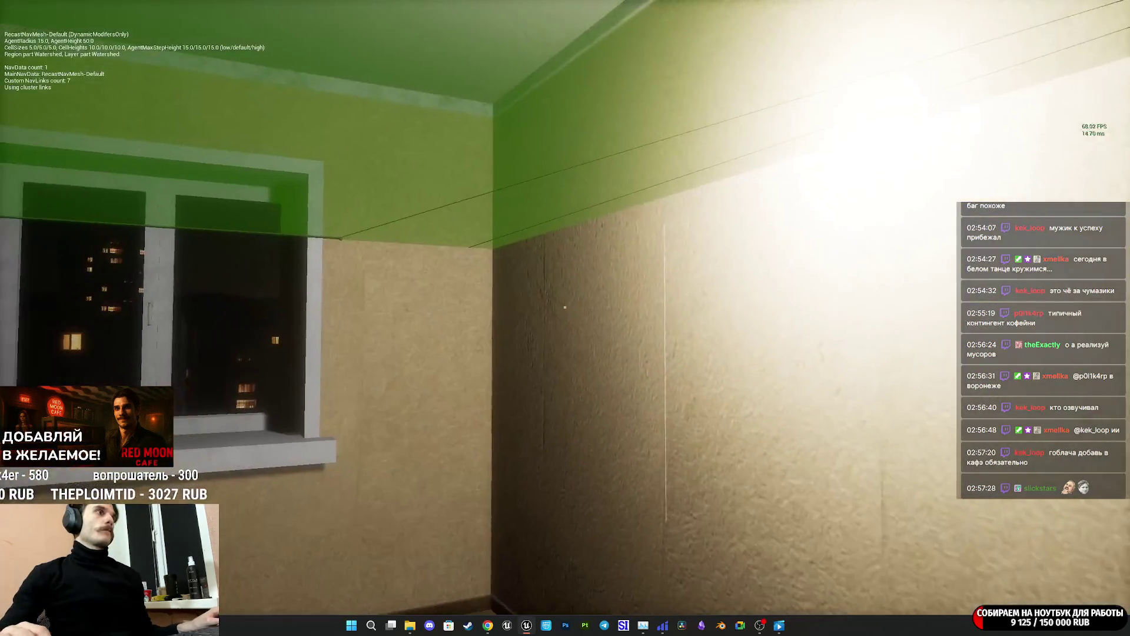
key(w)
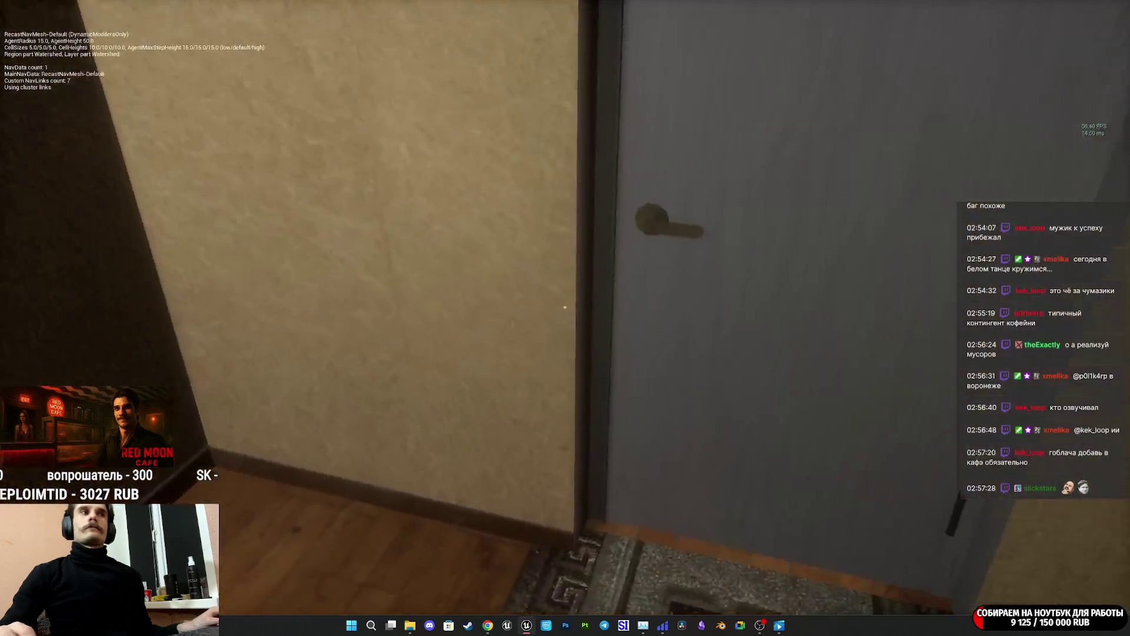
key(w)
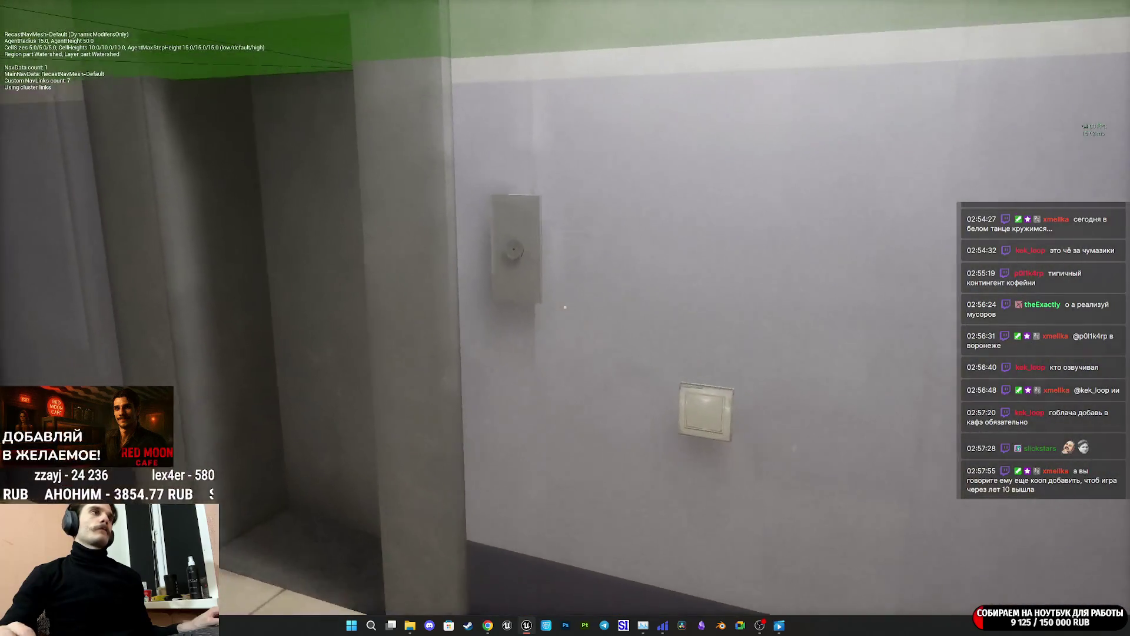
Call the elevator and step inside to ride it.
key(e)
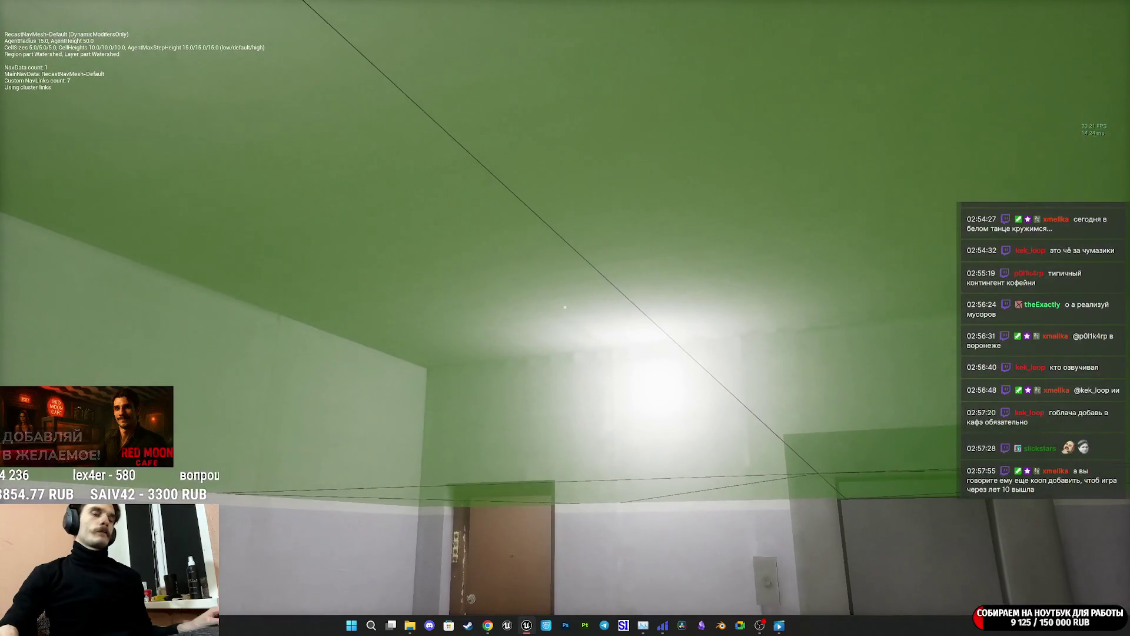
drag(565, 307, 558, 303)
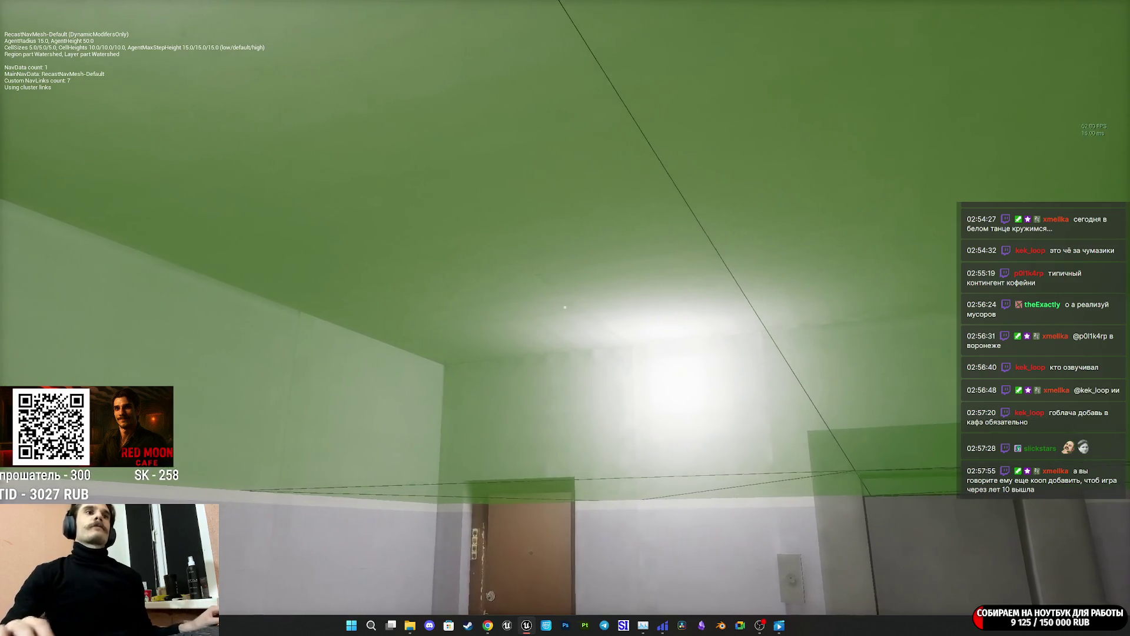
key(w)
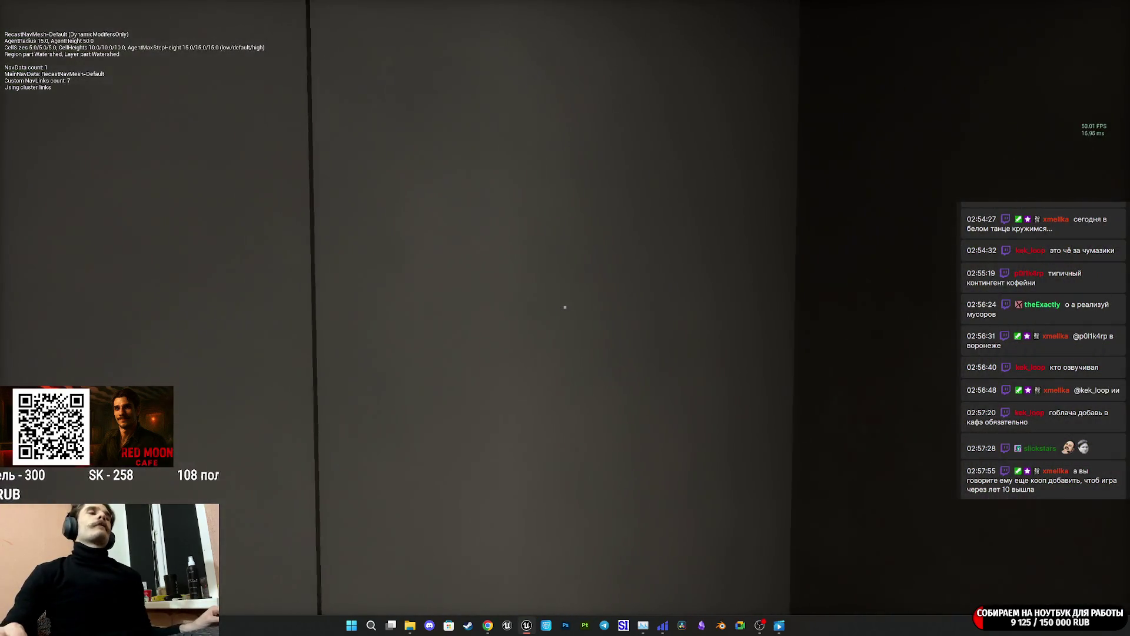
key(s)
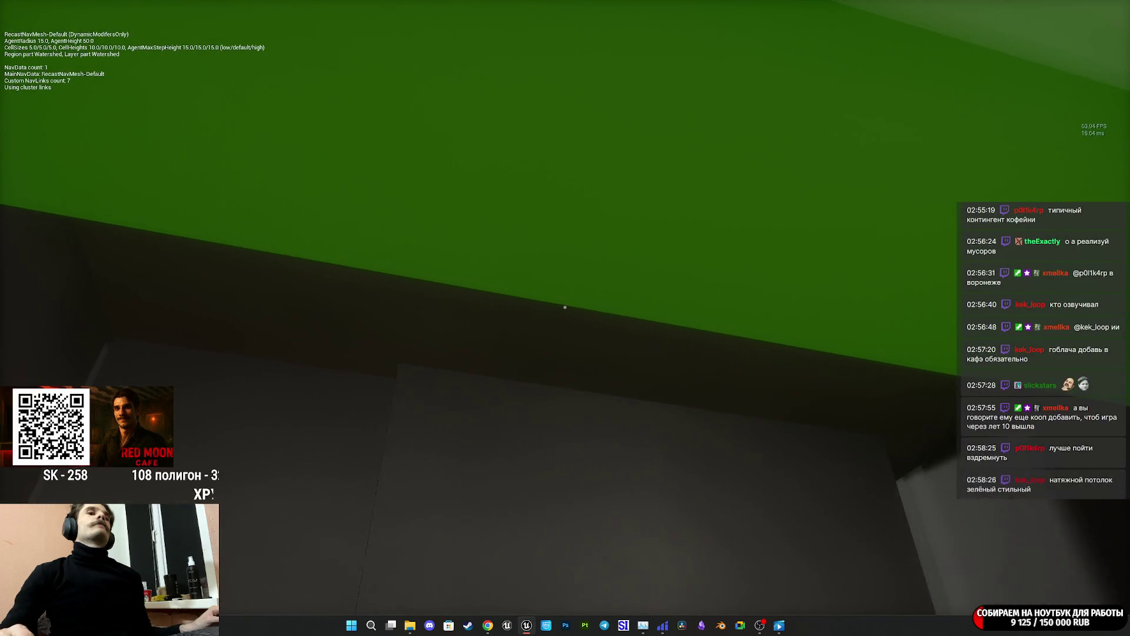
key(w)
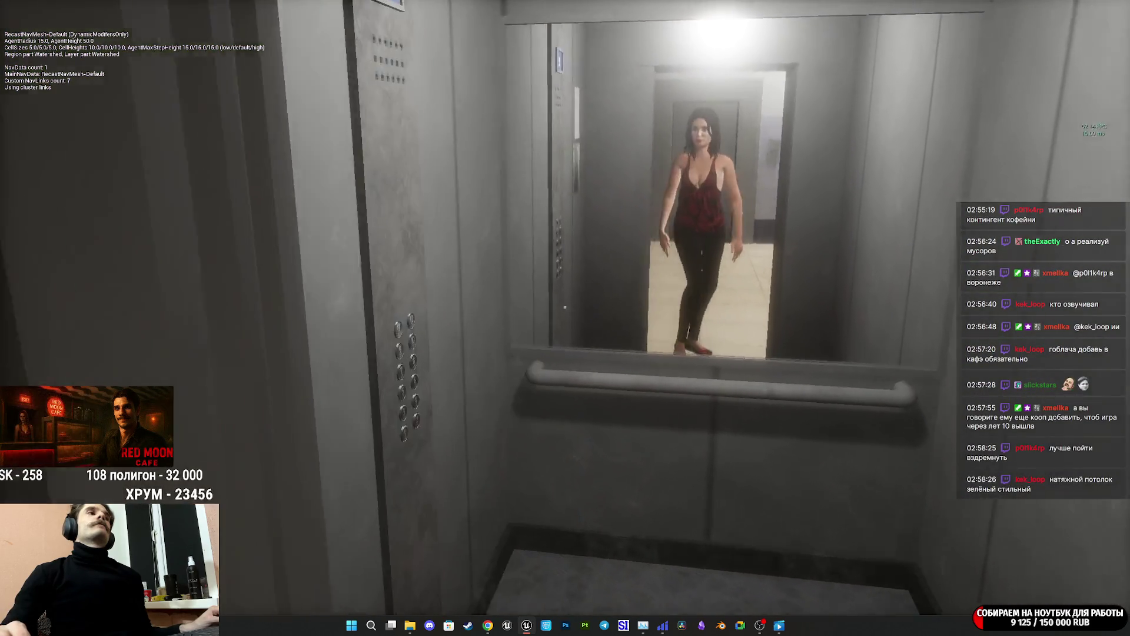
mouse_move(565, 307)
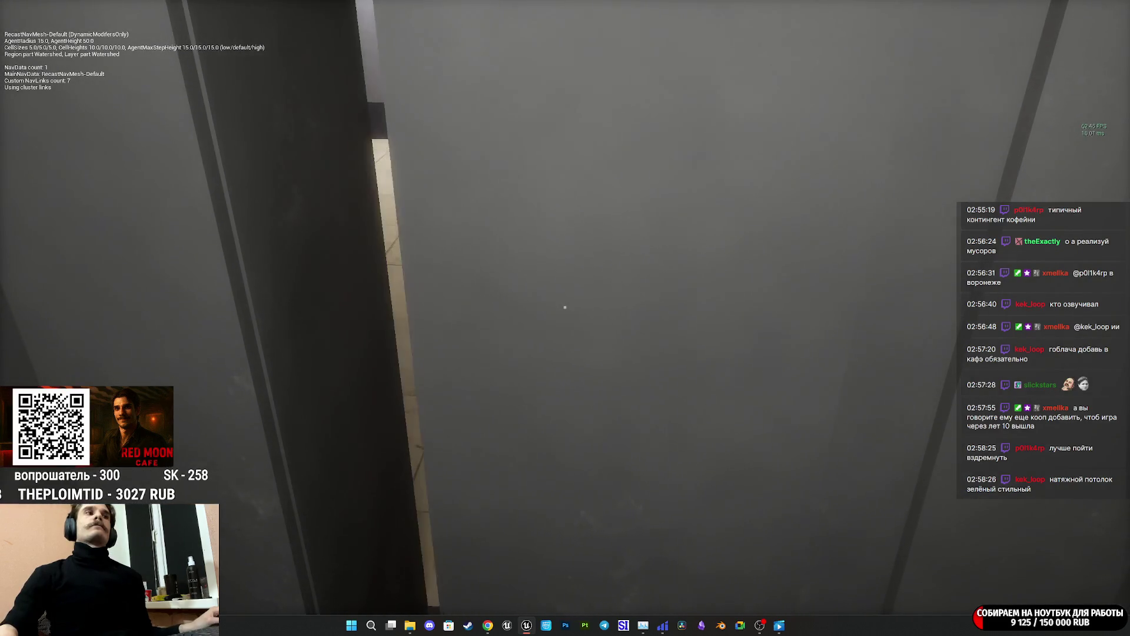
Walk past the mailboxes and through the opened door toward the stairs.
key(w)
key(w)
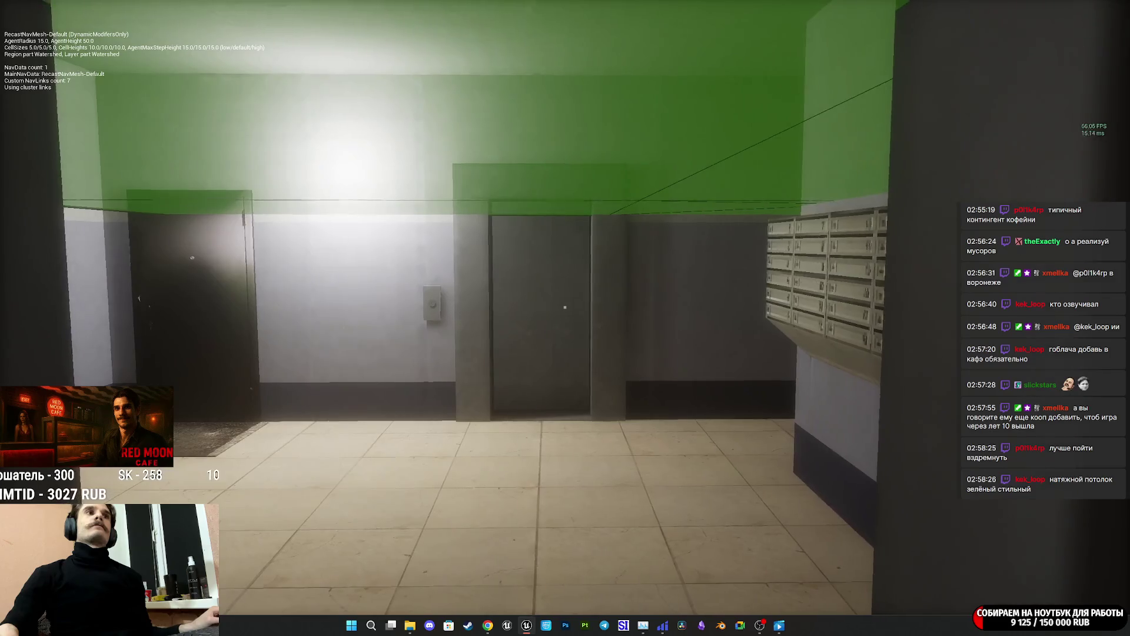
key(w)
key(w)
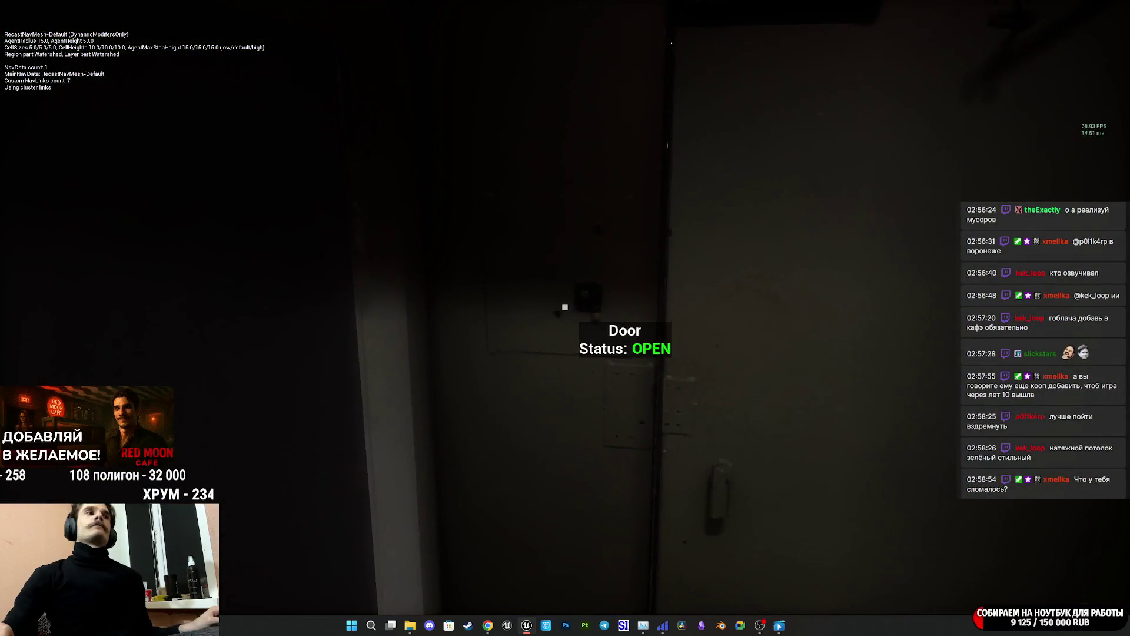
key(w)
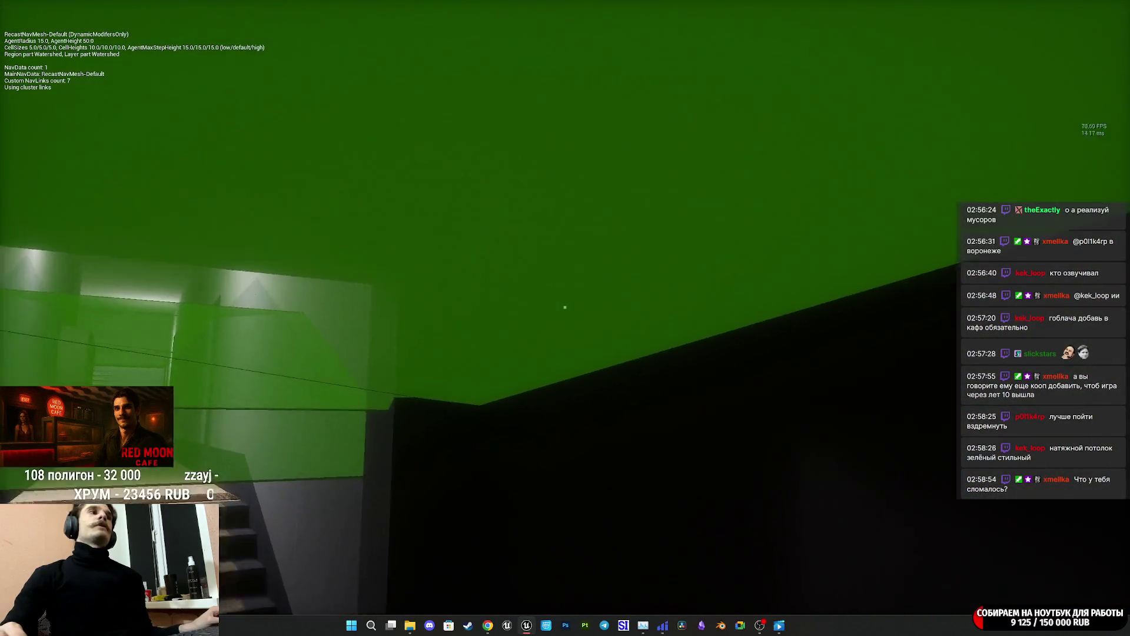